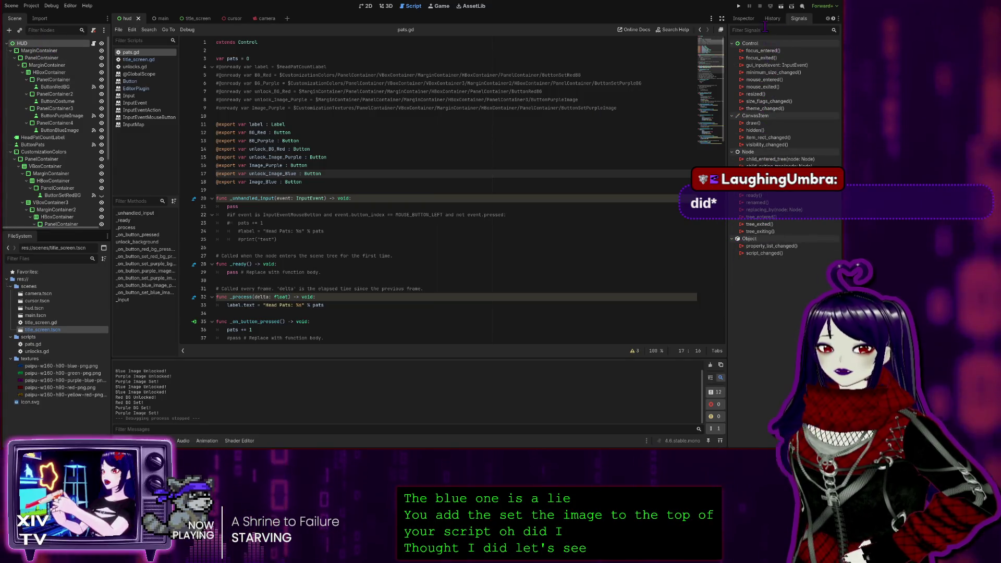
Step: Inspect the ButtonSetBlueImage node and review the unlock_Image_Blue code in pats.gd
click(747, 19)
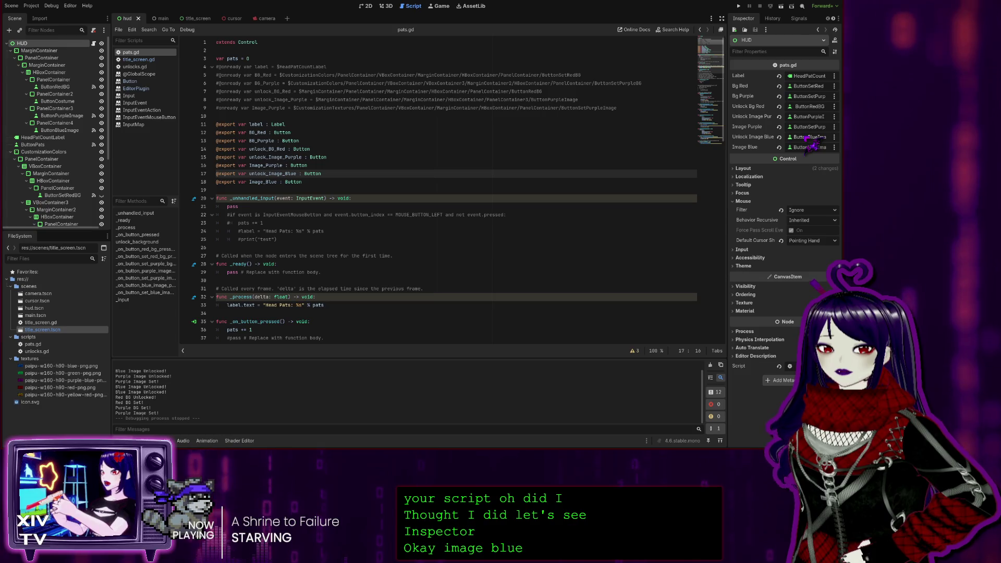
click(808, 147)
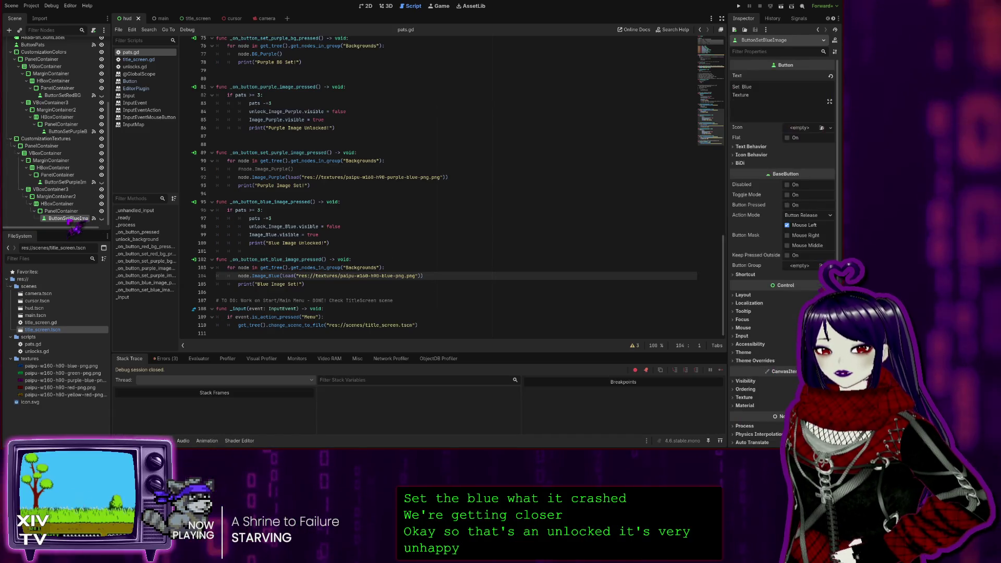
scroll(379, 226, up, 20)
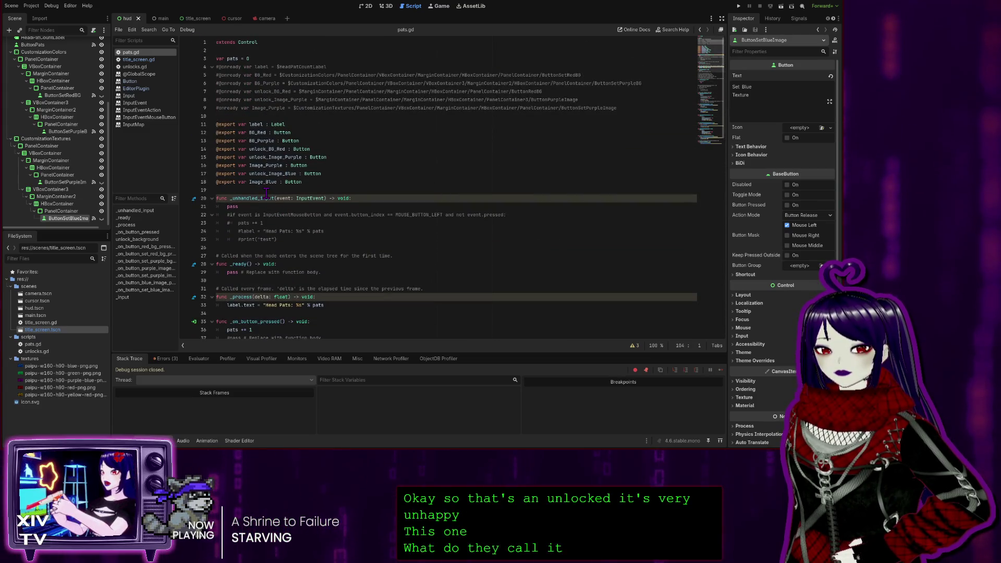
scroll(327, 239, down, 2)
scroll(327, 240, down, 18)
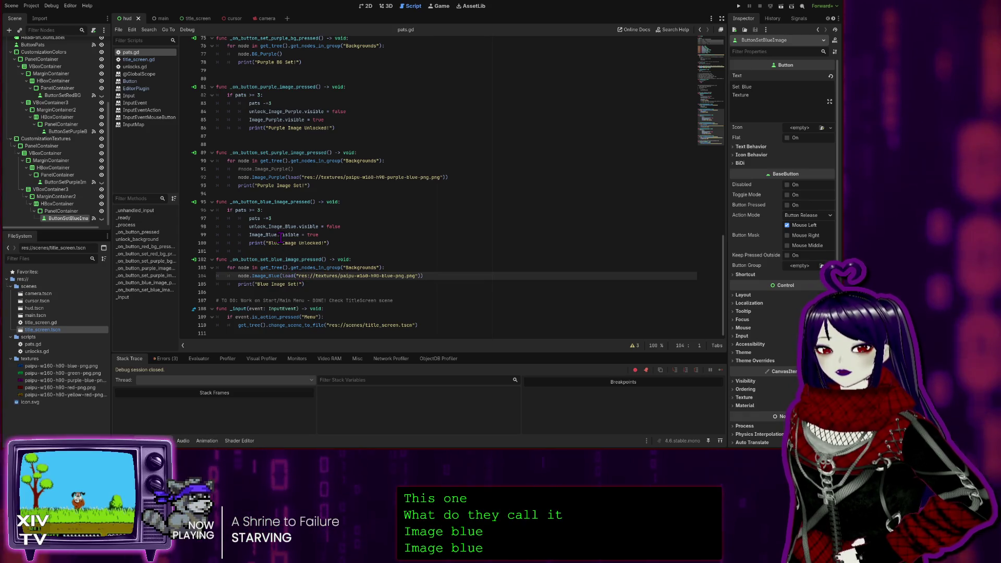
scroll(281, 238, up, 20)
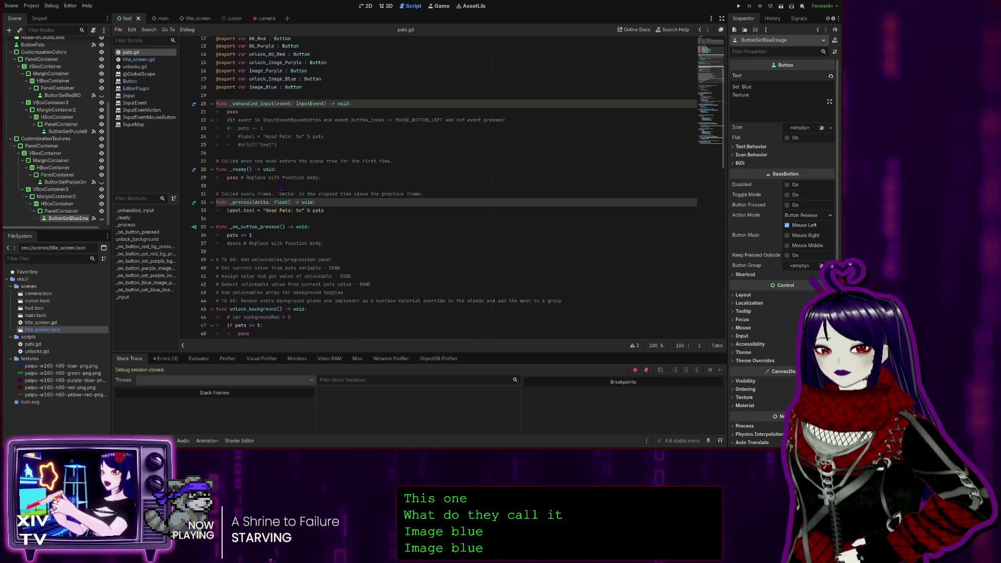
scroll(282, 185, up, 4)
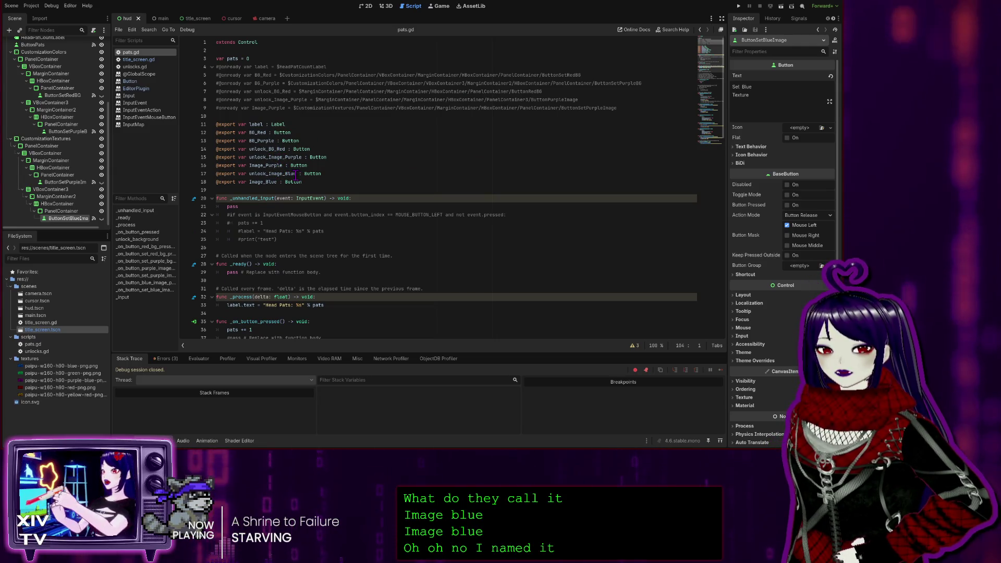
drag(296, 176, 250, 176)
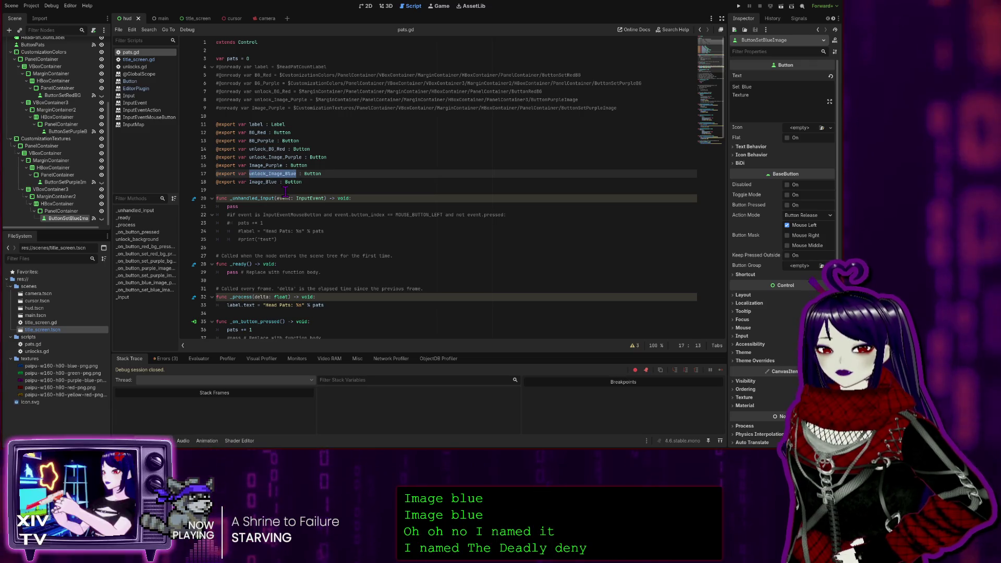
scroll(282, 186, down, 20)
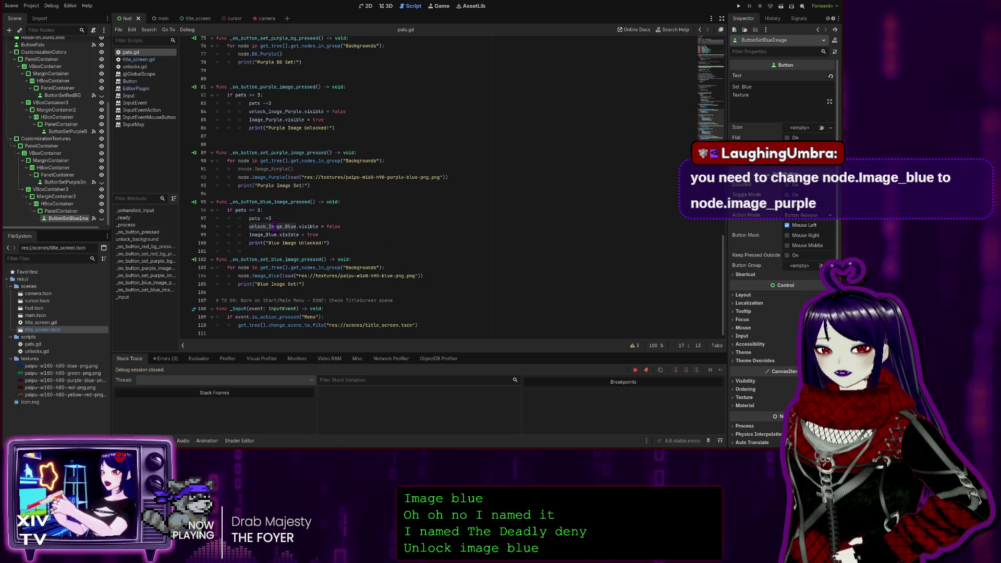
Step: Open the Errors list and jump to the invalid Image_Blue call on line 104
click(319, 226)
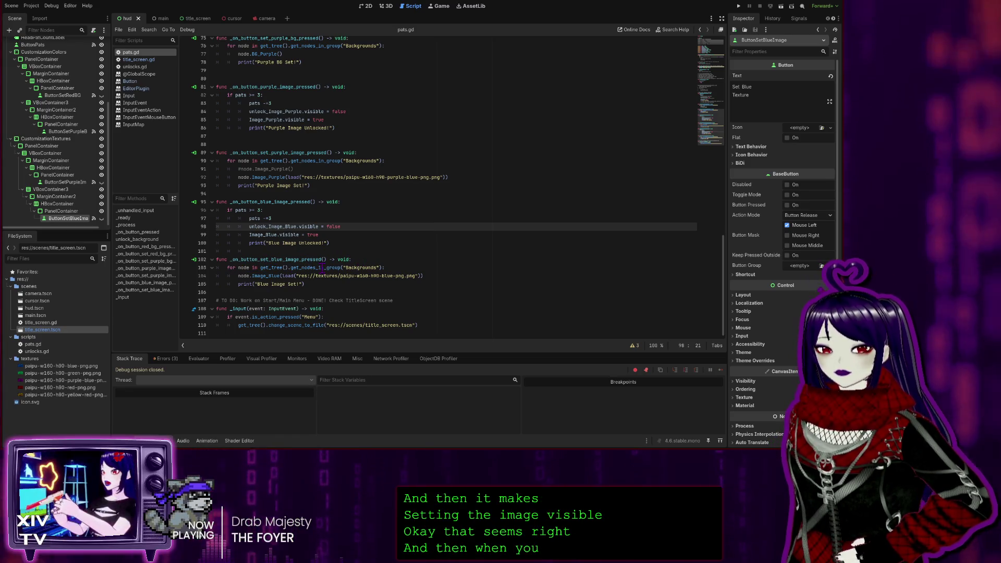
click(267, 261)
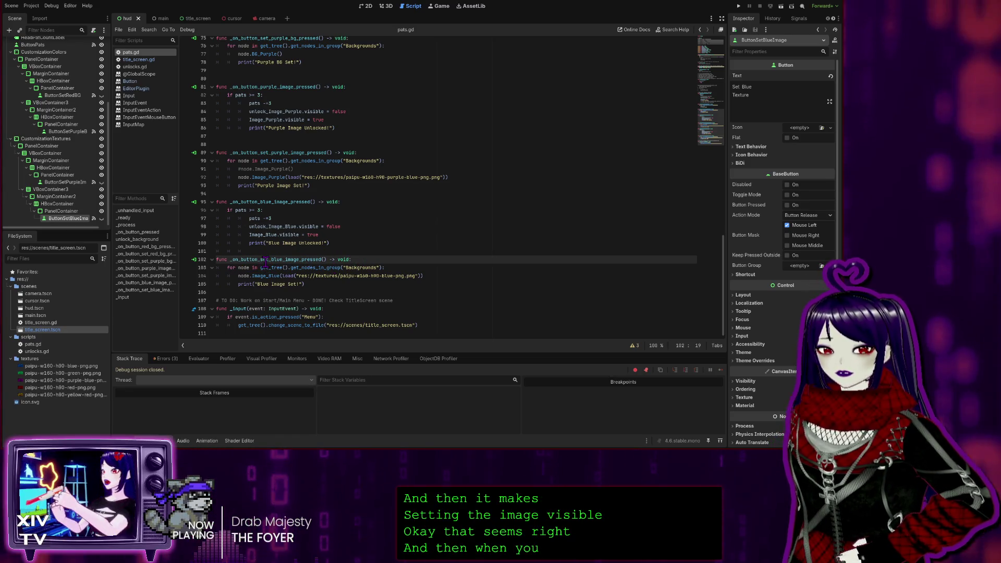
click(165, 358)
click(203, 399)
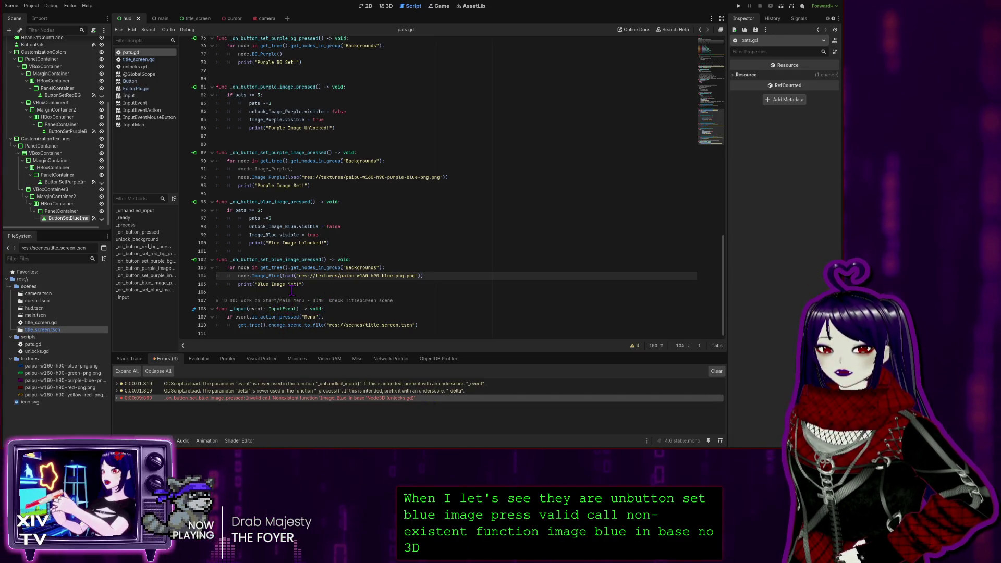
click(268, 276)
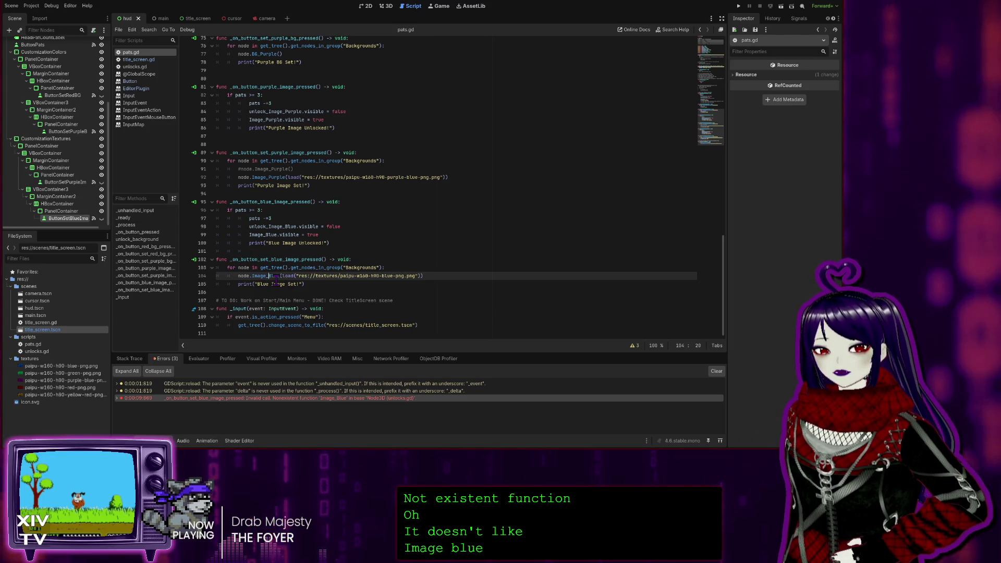
Step: Find the Image_Blue export declaration and check the HUD root's exported button assignments
scroll(259, 276, up, 15)
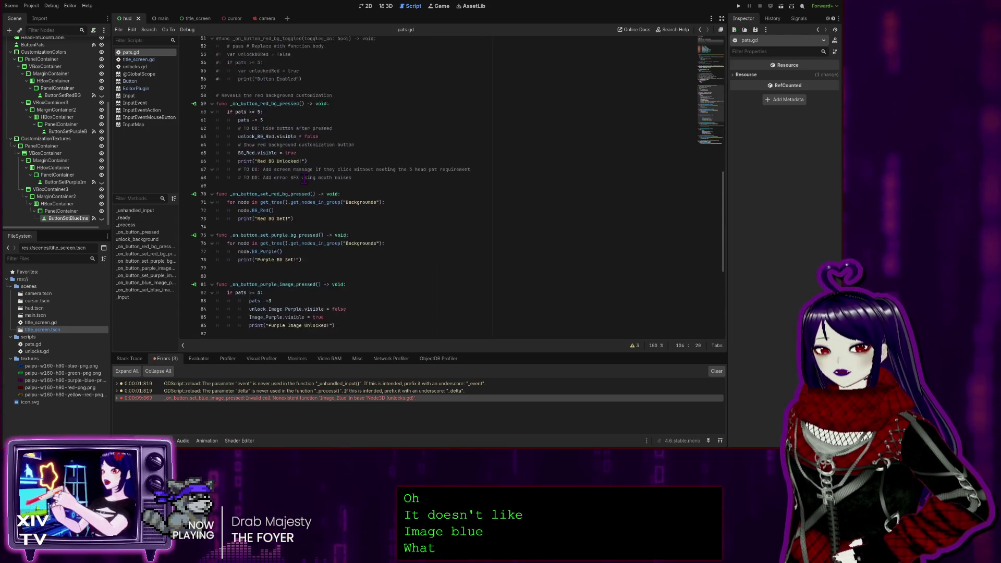
scroll(323, 147, up, 6)
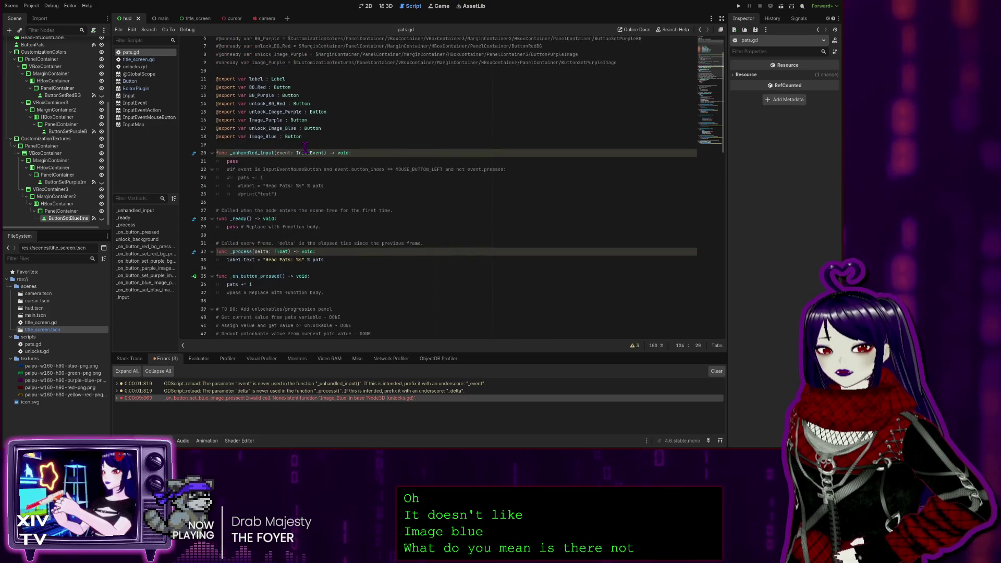
click(297, 136)
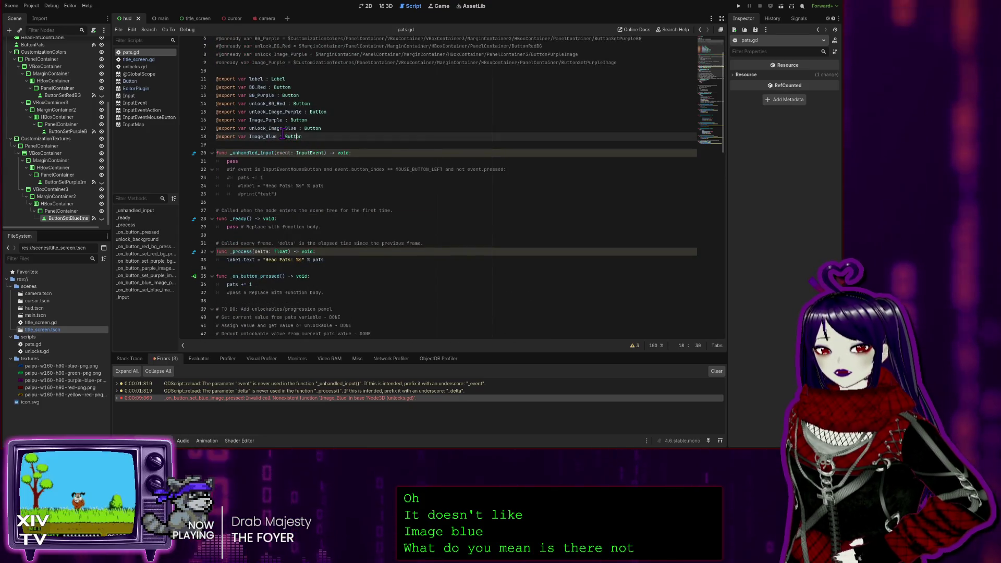
scroll(63, 130, up, 5)
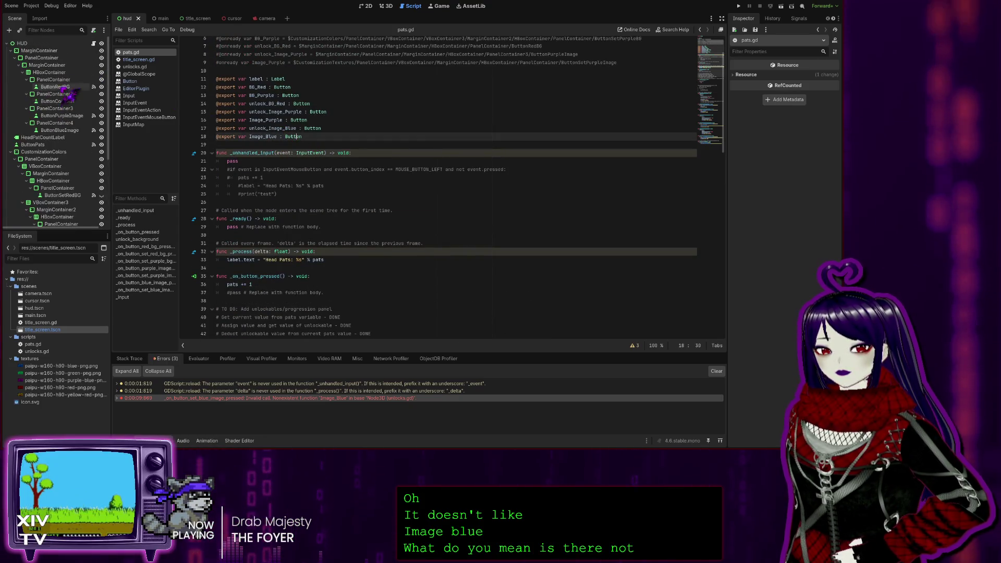
click(65, 131)
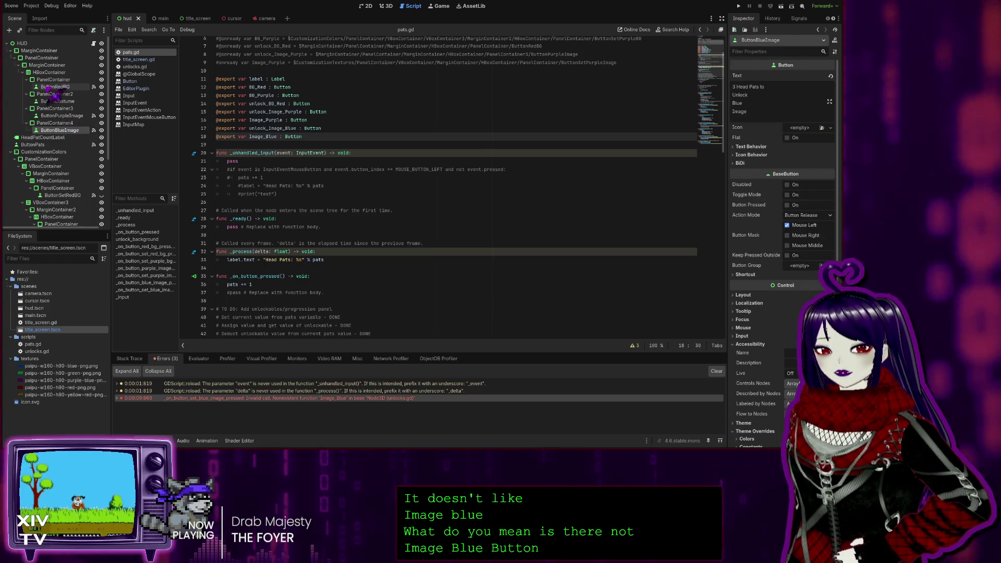
click(22, 44)
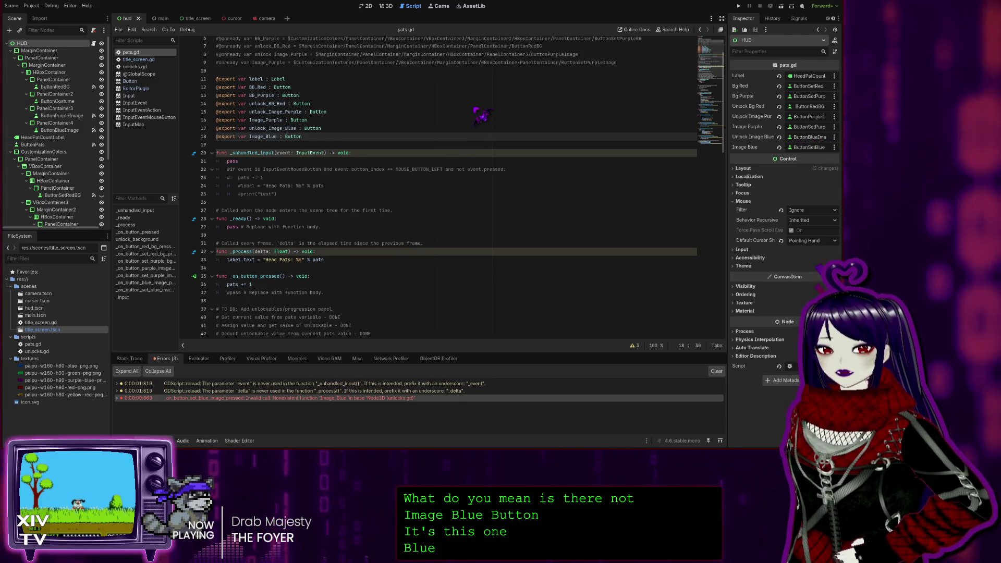
Step: Locate the script line that uses the Image_Blue button
scroll(364, 229, down, 4)
click(303, 219)
scroll(302, 216, down, 5)
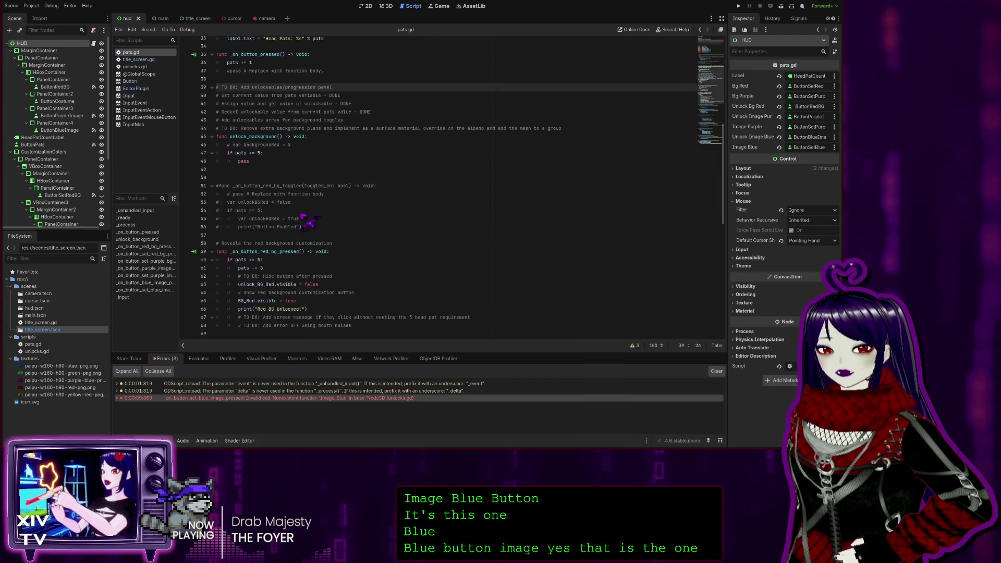
scroll(464, 228, down, 14)
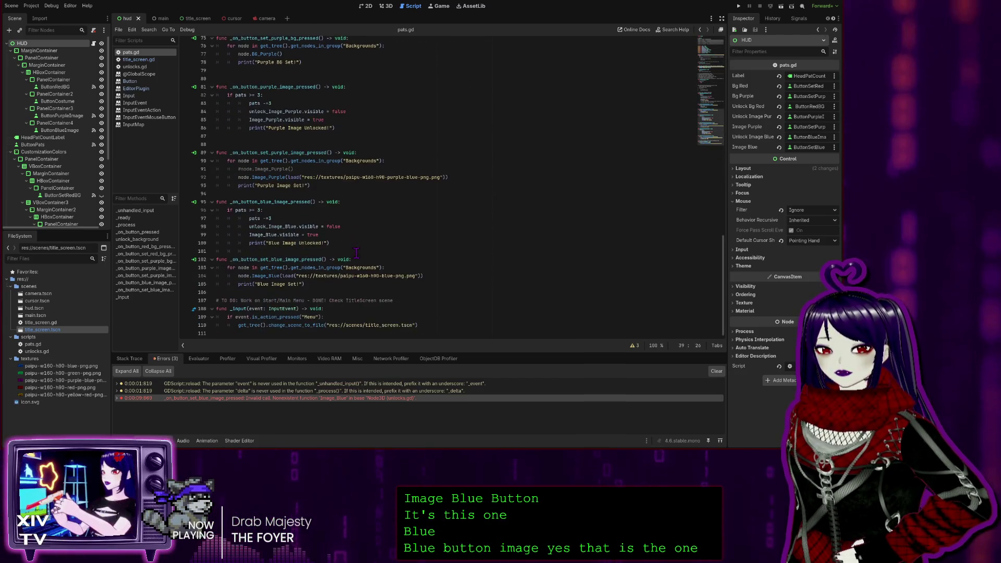
click(295, 235)
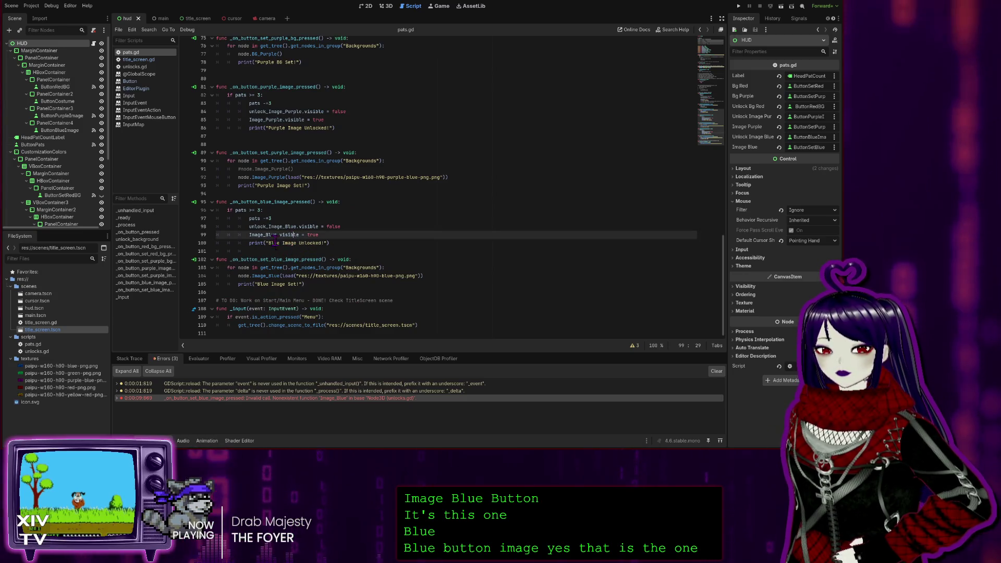
click(368, 231)
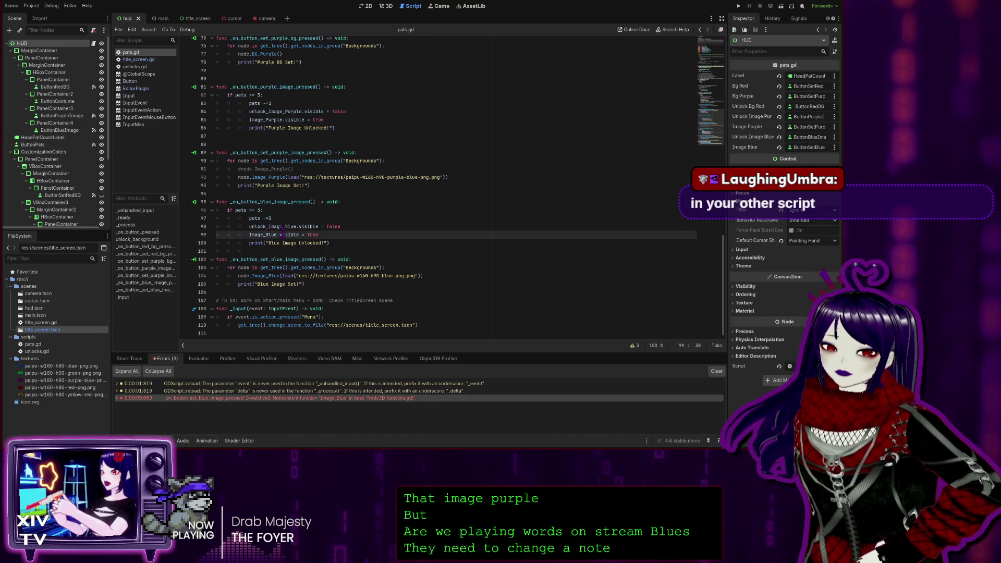
double_click(261, 276)
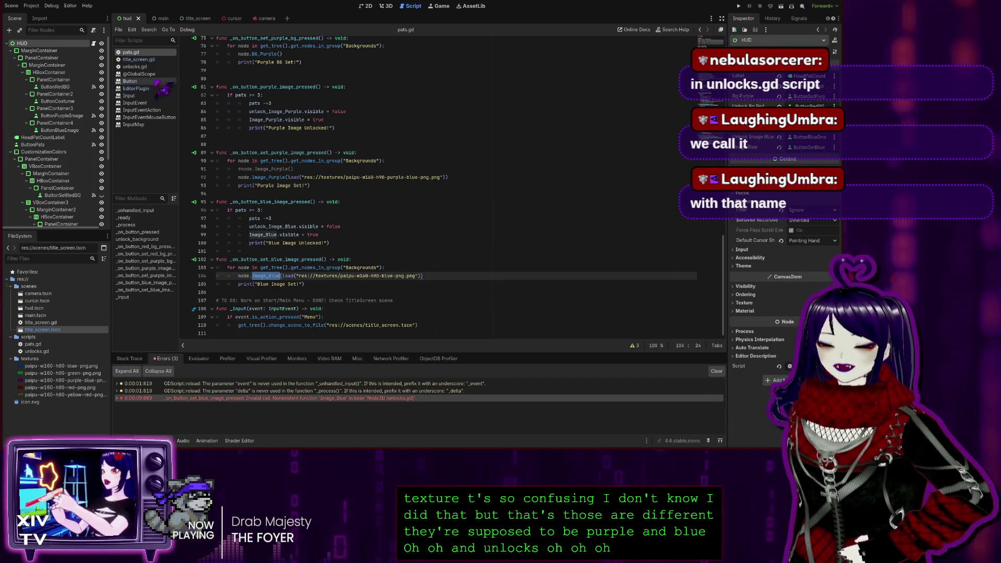
click(136, 67)
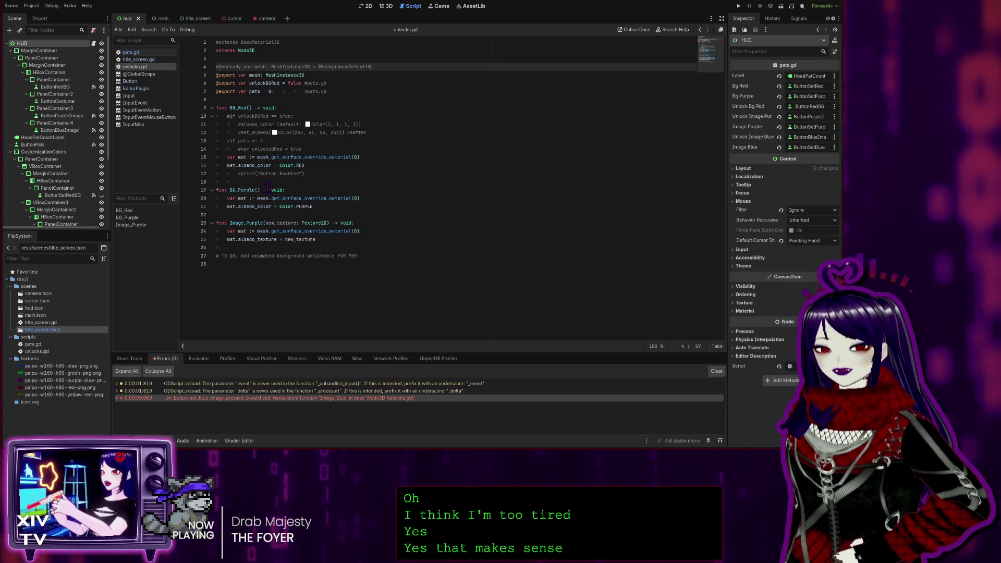
Step: Add empty lines below the Image_Purple function in unlocks.gd for a new function
drag(334, 239, 344, 250)
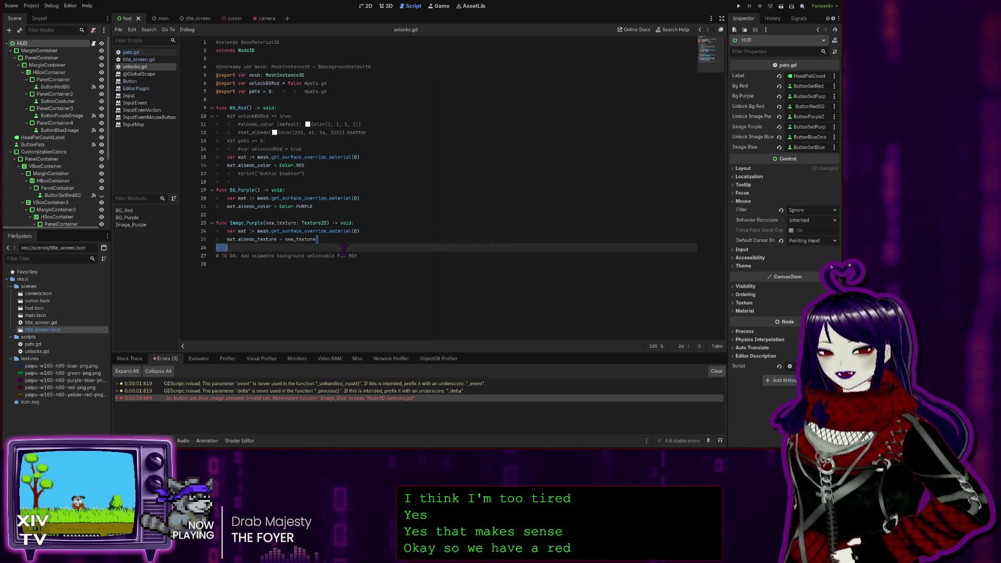
key(Right)
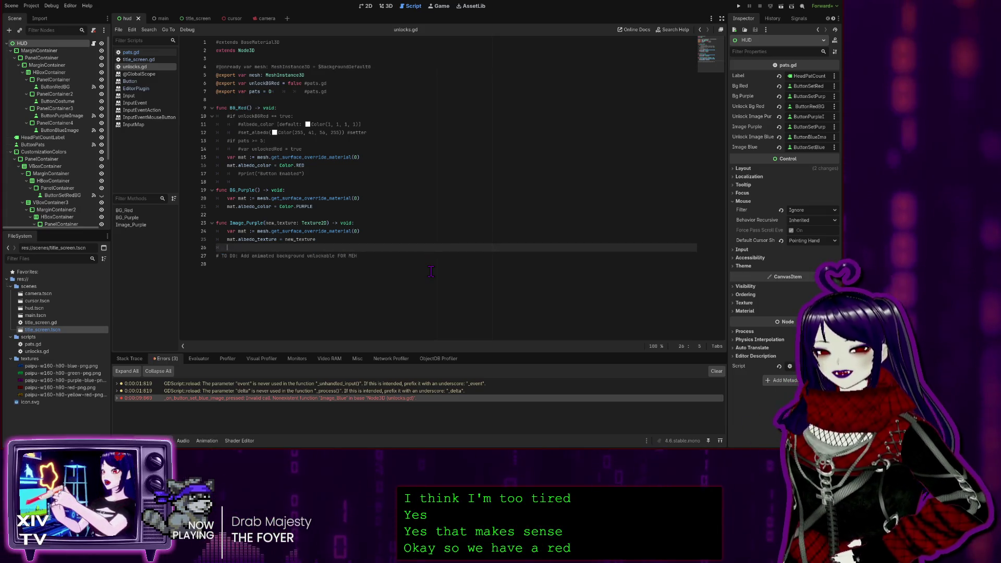
key(Return)
key(BackSpace)
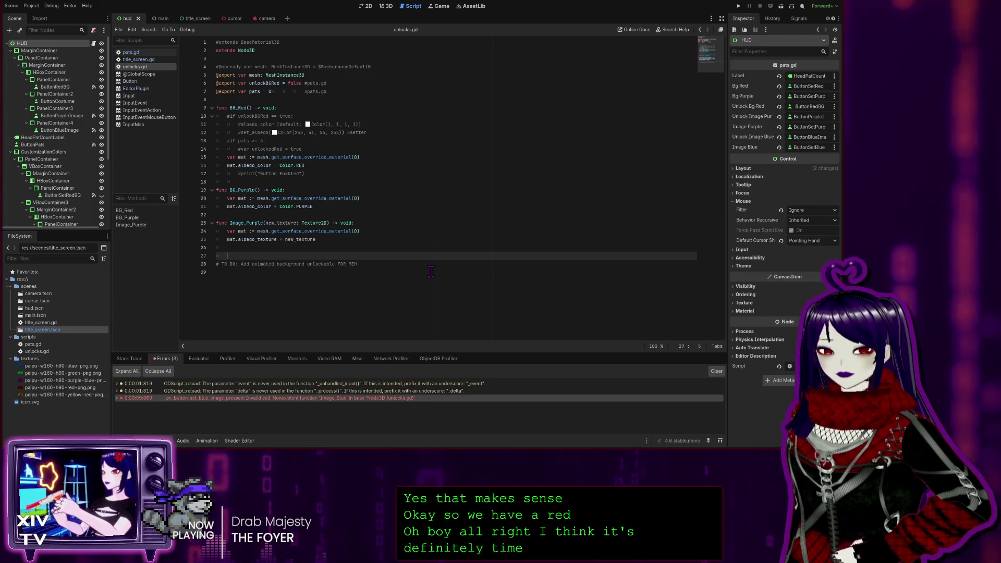
key(Return)
key(Up)
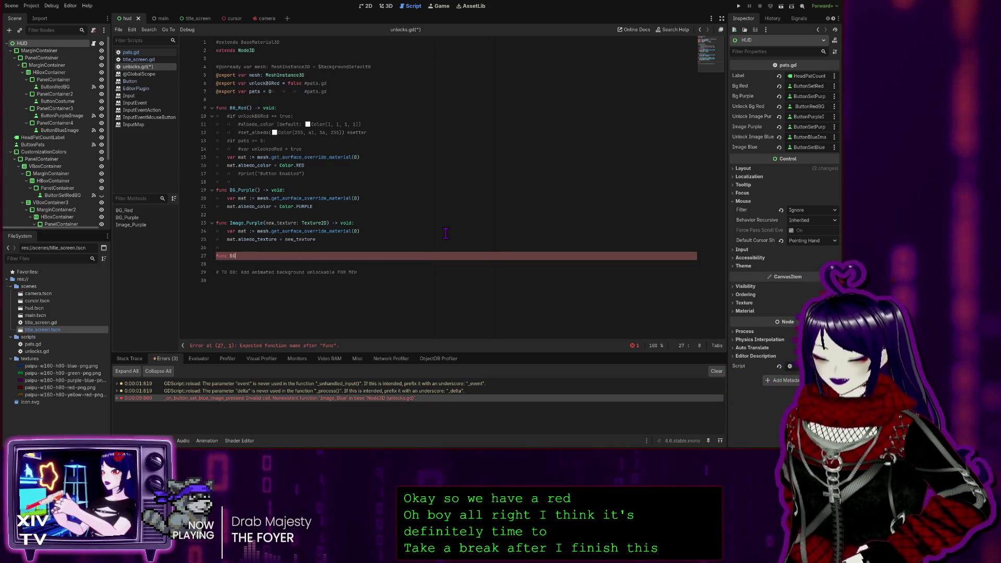
Step: Write the BG_Blue() -> void declaration with an indented 'var mat :=' line
text(_)
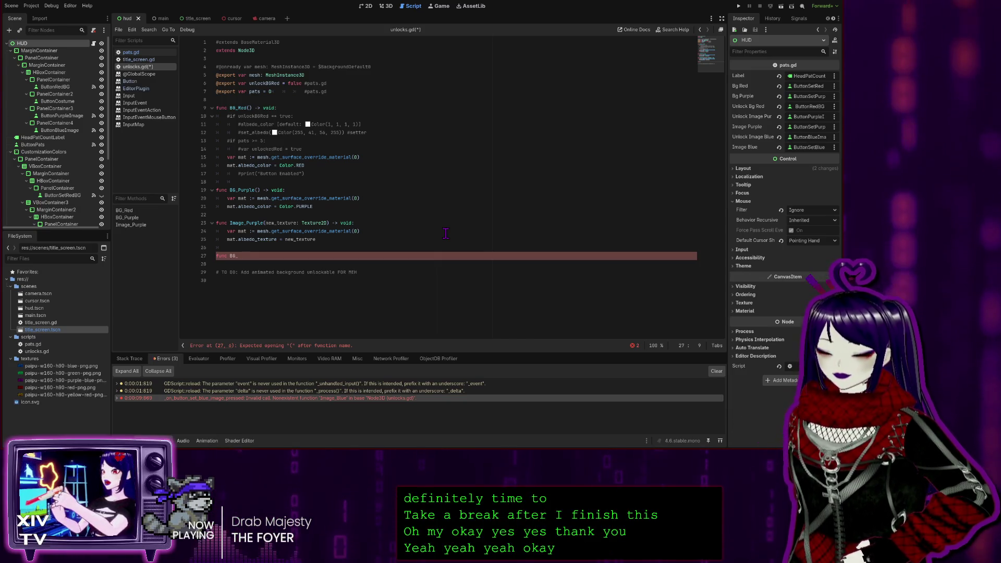
text(Blue()
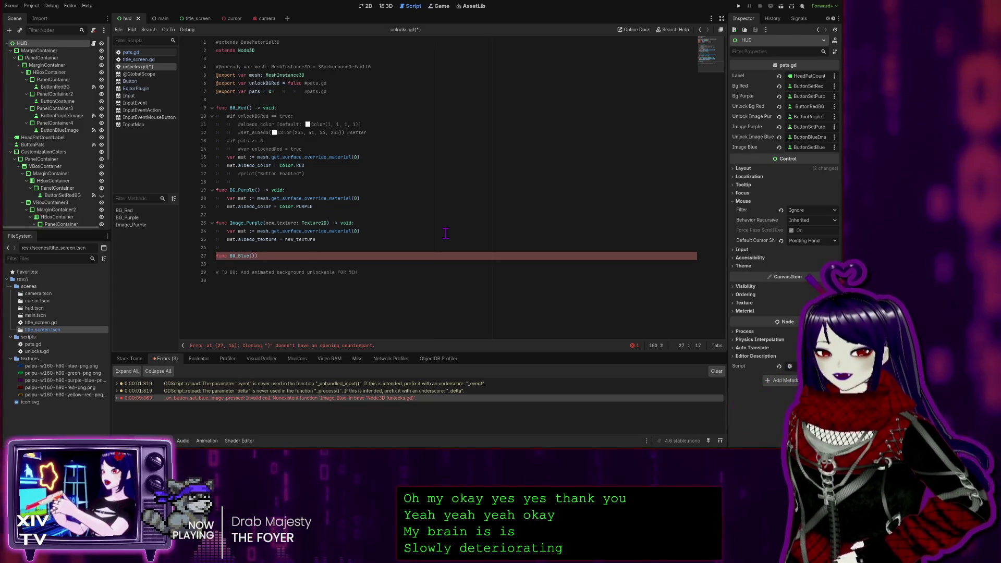
text(>)
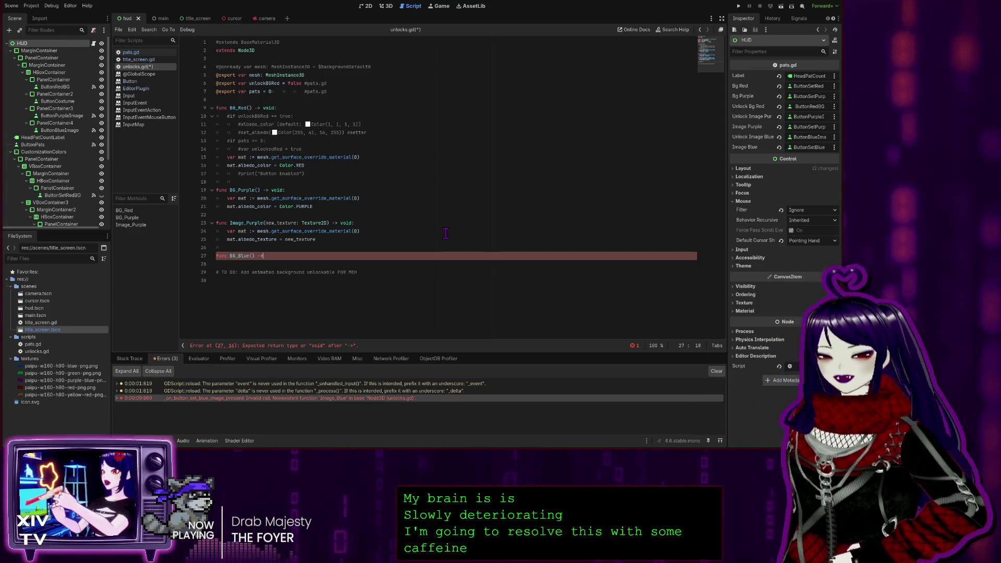
text( void:)
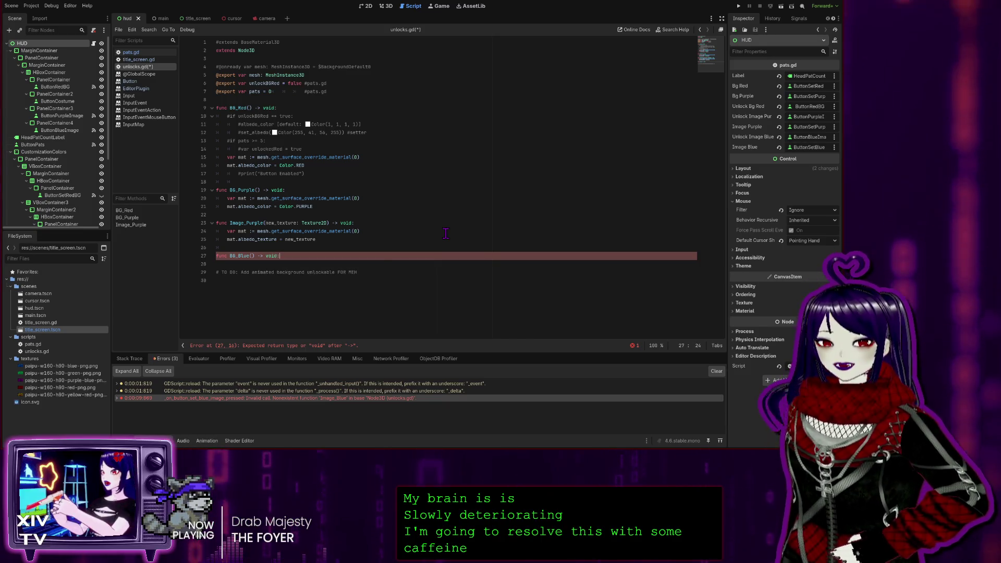
key(Return)
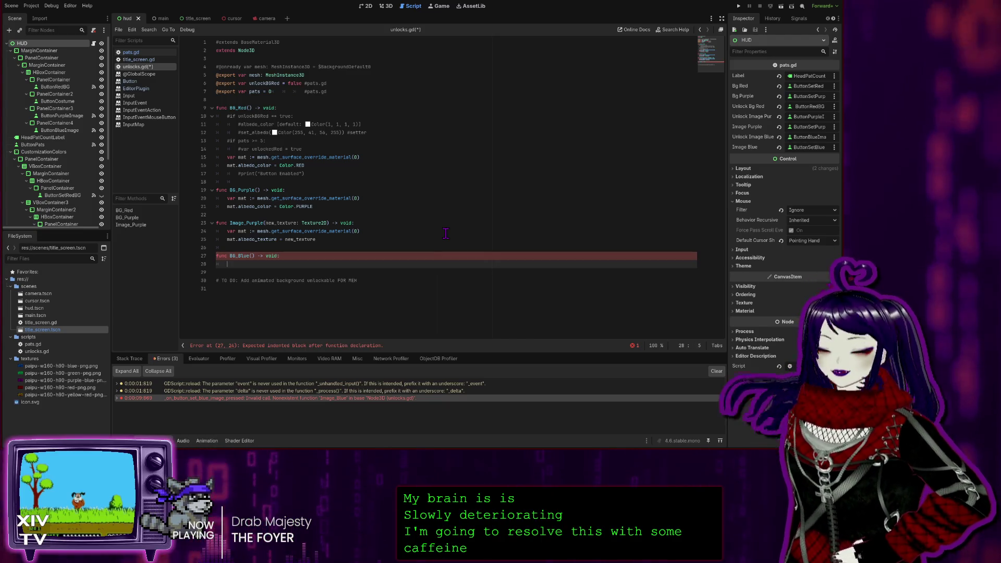
text(var m)
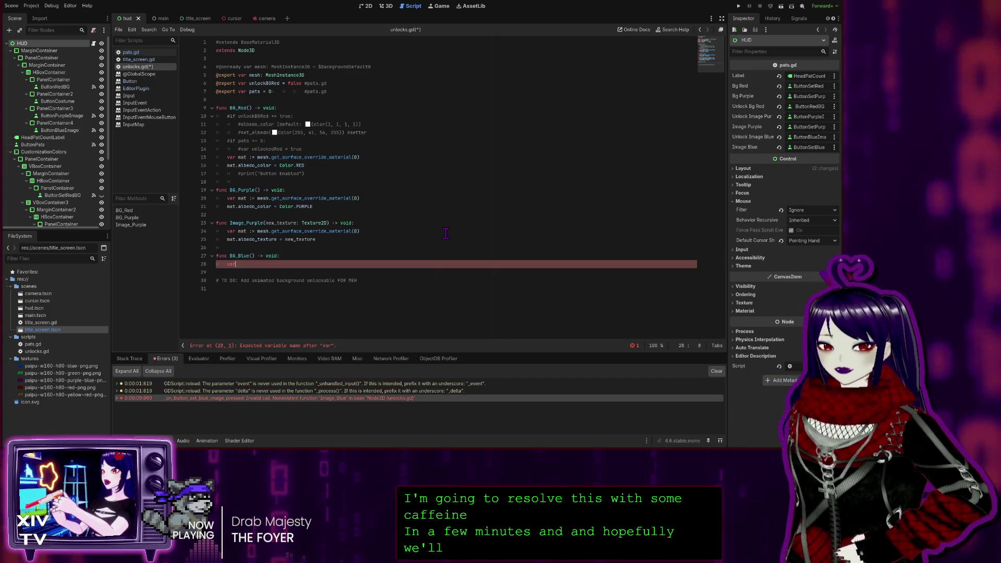
text(at)
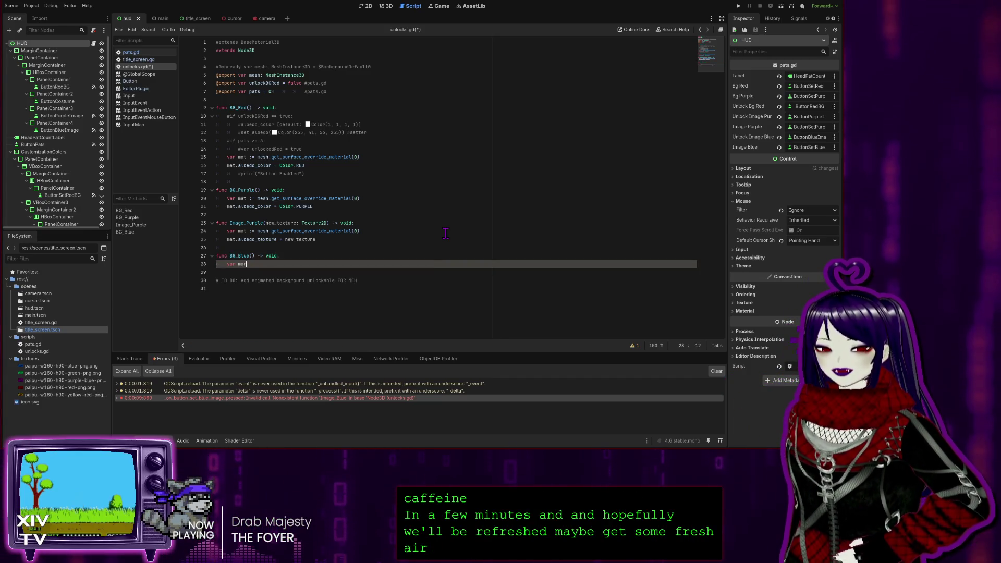
text(:)
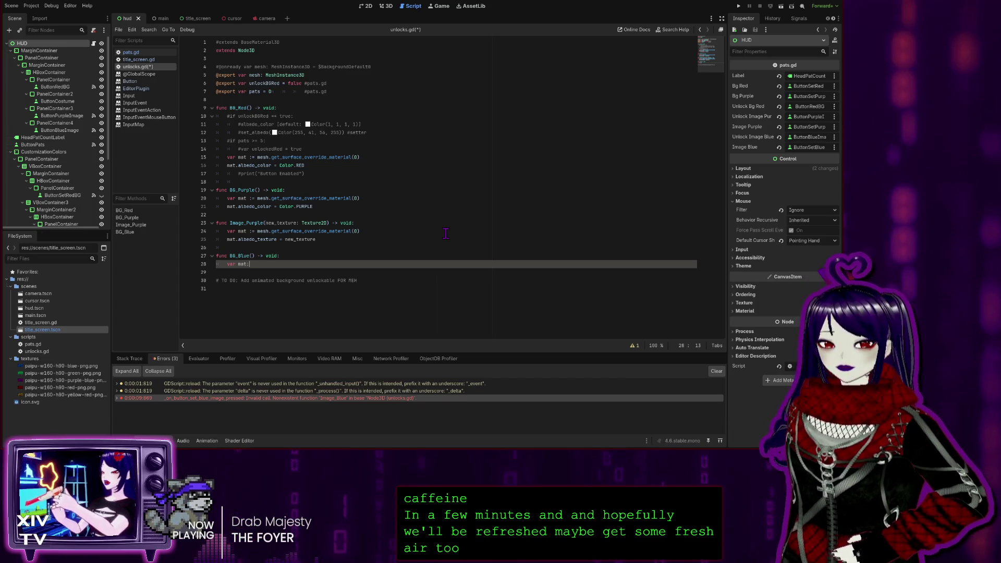
text(=)
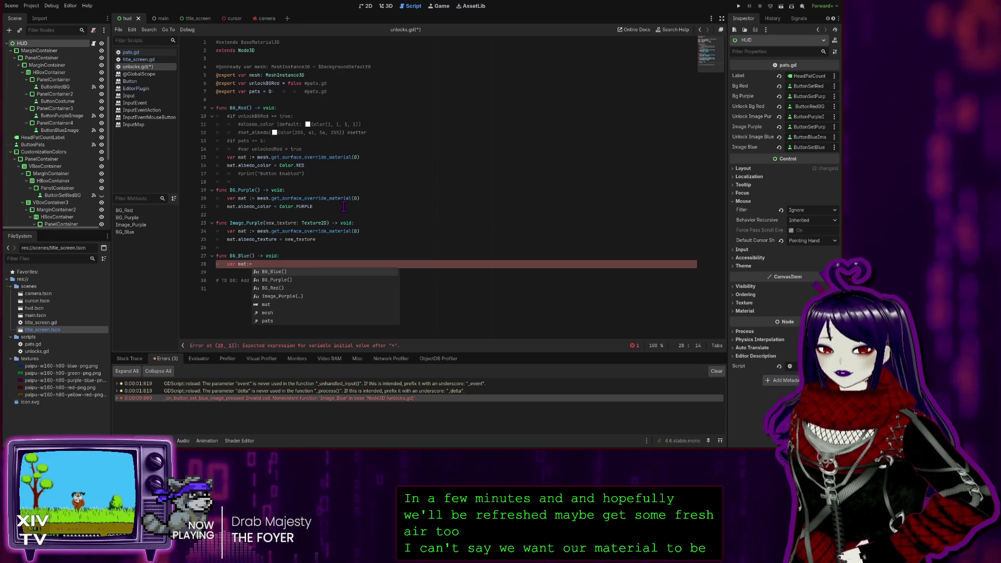
mouse_move(375, 230)
mouse_down()
mouse_move(285, 240)
mouse_move(305, 238)
mouse_move(179, 232)
mouse_up()
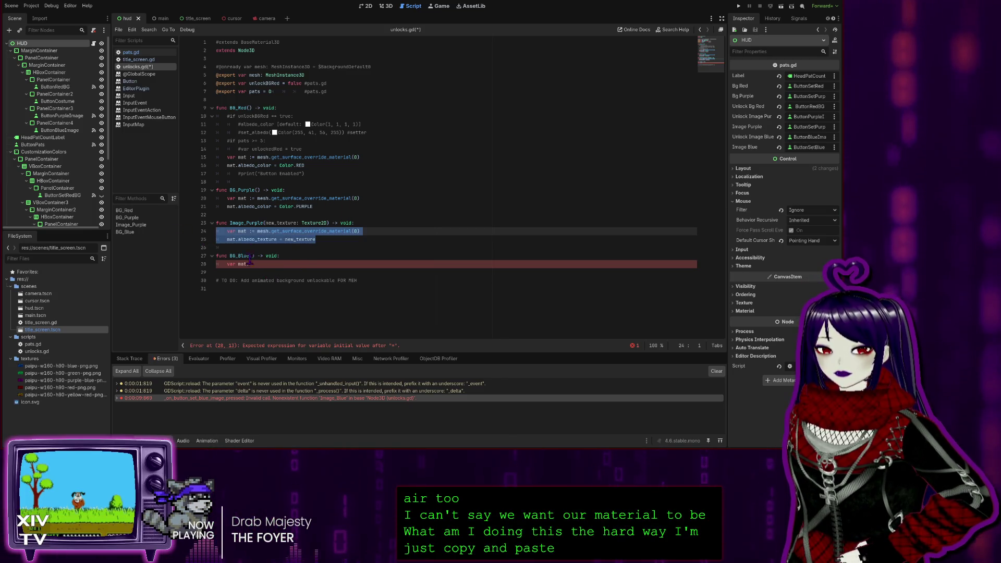
Step: Copy the whole Image_Purple function
drag(320, 210, 171, 202)
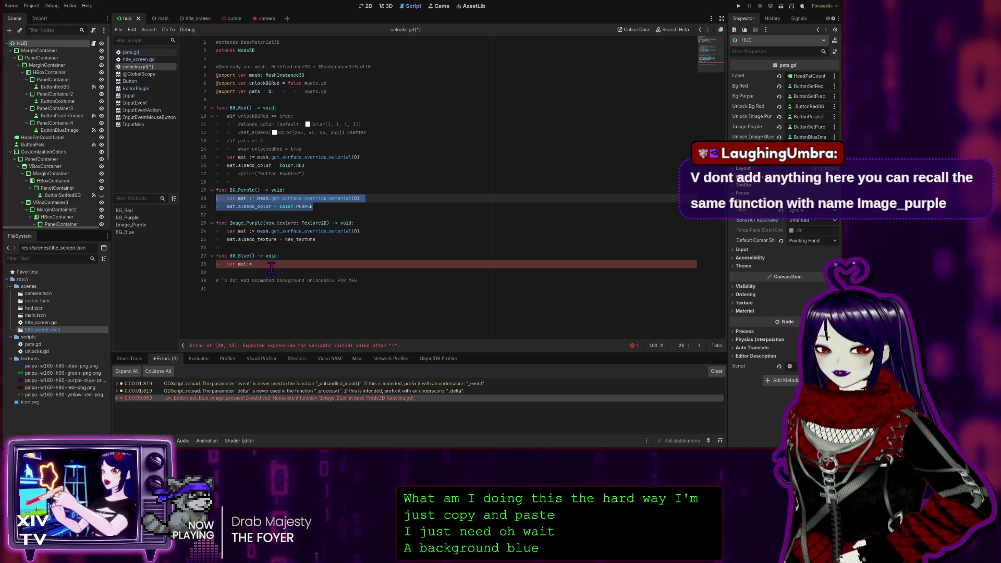
click(323, 239)
drag(318, 239, 173, 230)
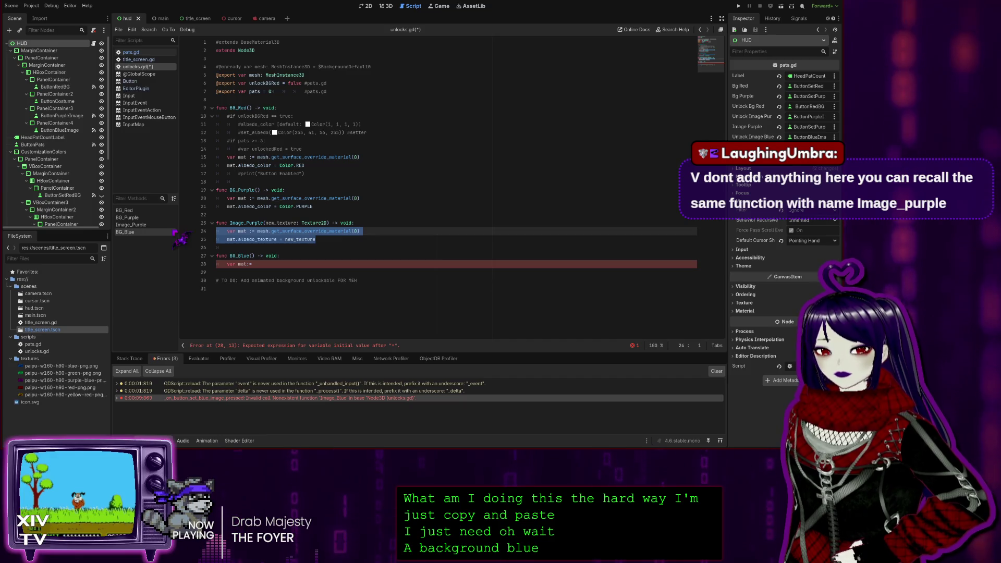
click(344, 245)
drag(329, 240, 188, 224)
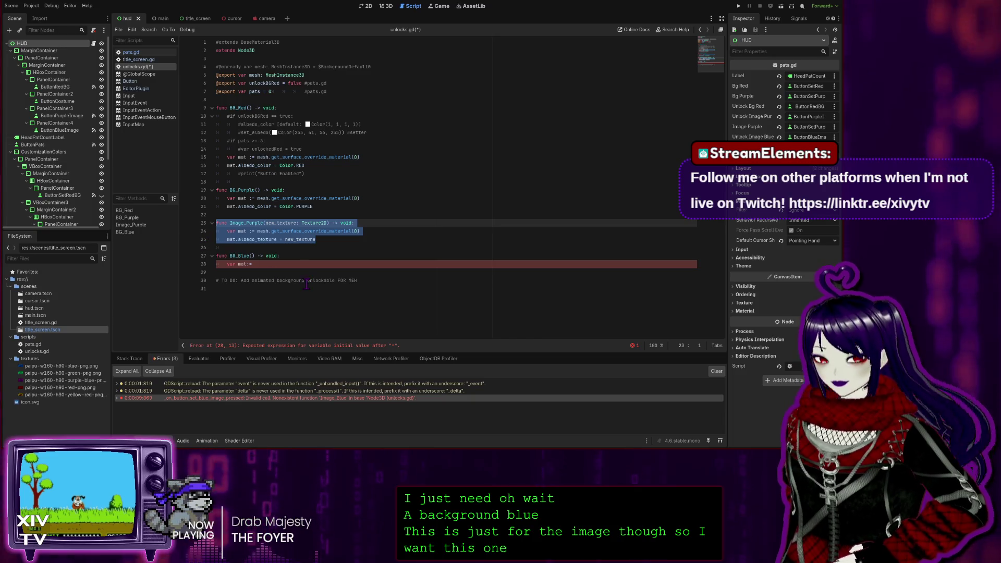
key(ctrl+c)
Step: Paste it over the BG_Blue stub and rename the copy to Image_Blue
click(286, 264)
key(shift+Home)
key(shift+Up)
key(ctrl+v)
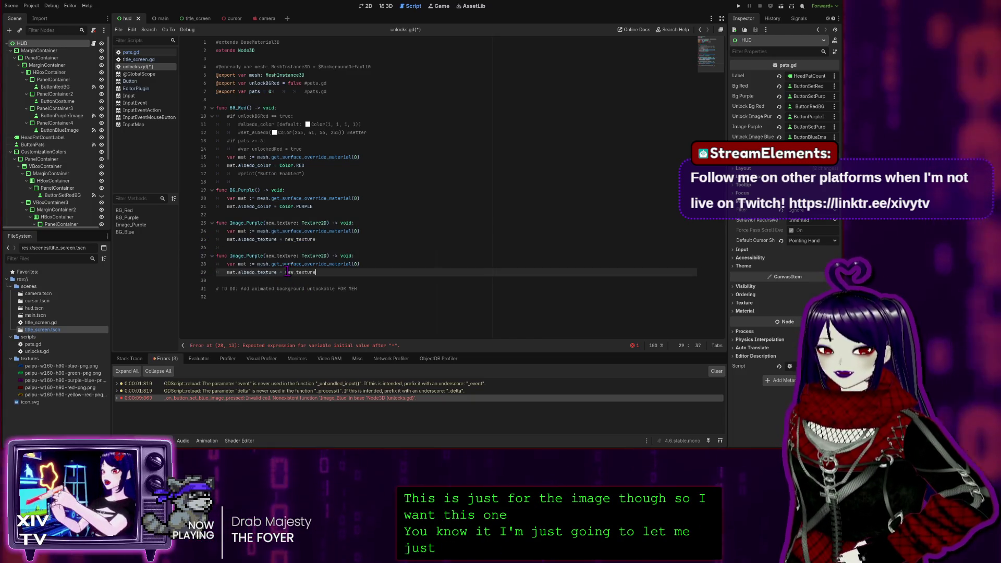
click(257, 256)
text(B)
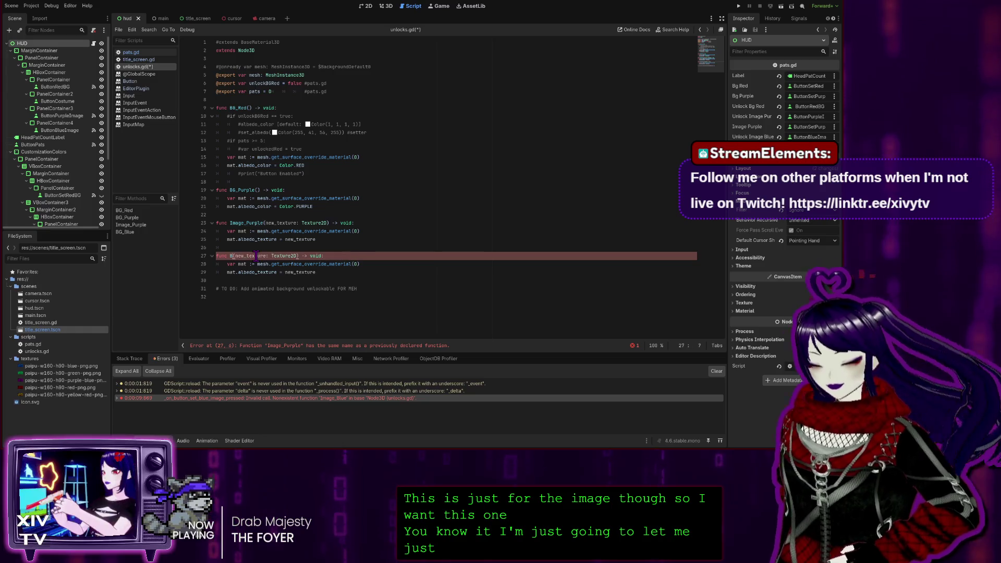
key(Left)
key(Left)
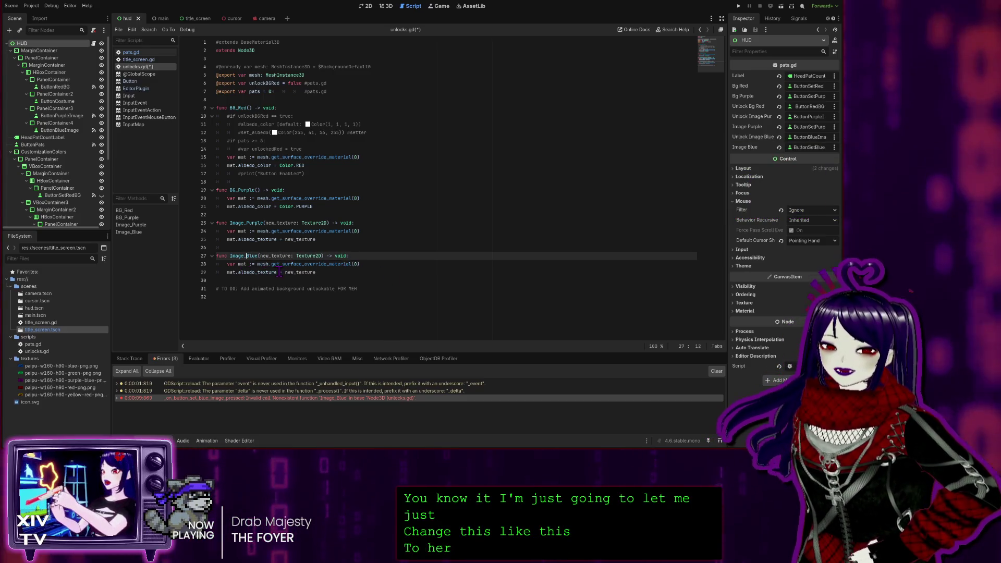
key(Up)
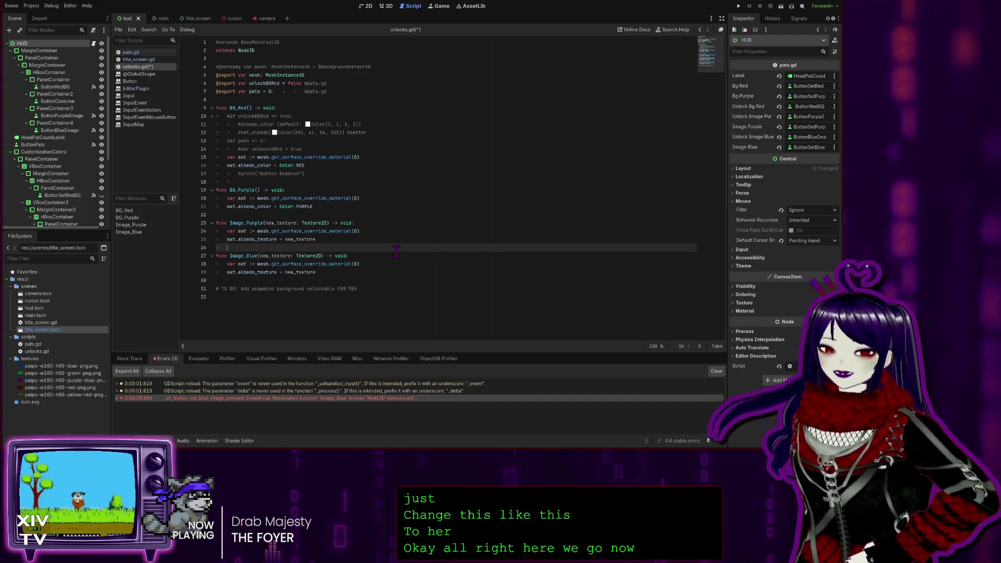
Step: Save unlocks.gd and run the game with F5
key(ctrl+s)
click(477, 198)
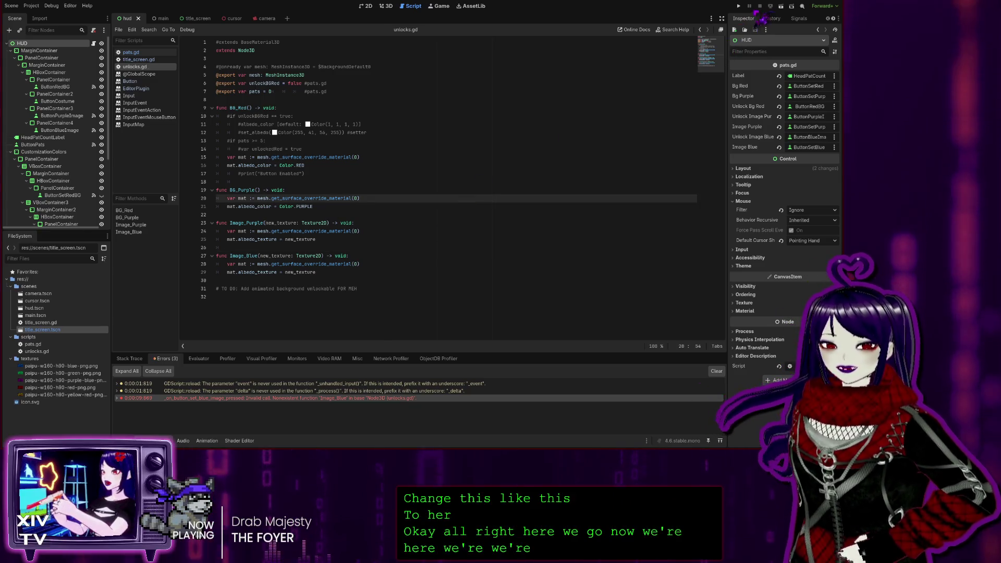
key(F5)
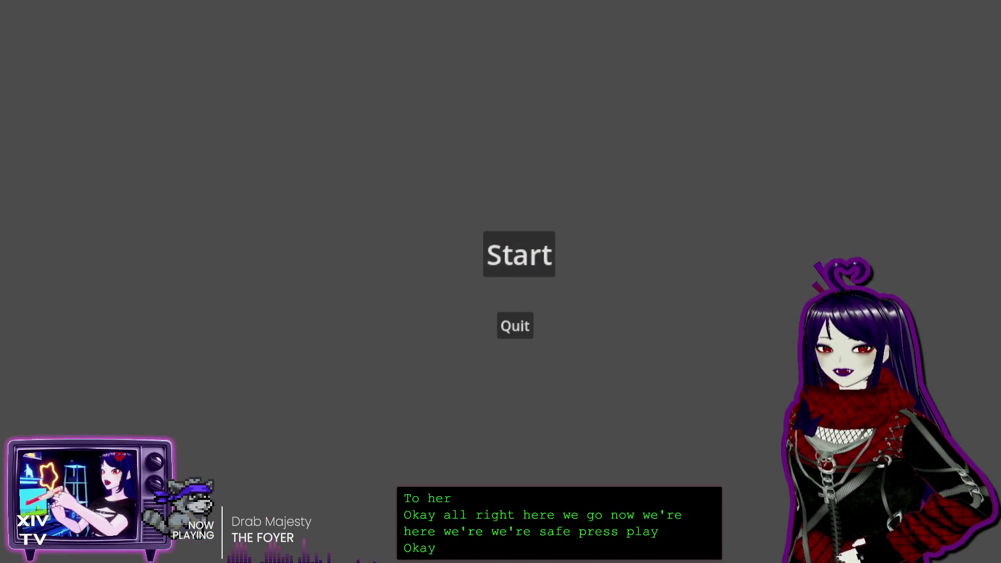
Step: Start the game, earn three head pats, unlock the Blue Image and apply it
click(500, 245)
click(422, 99)
click(423, 102)
click(428, 110)
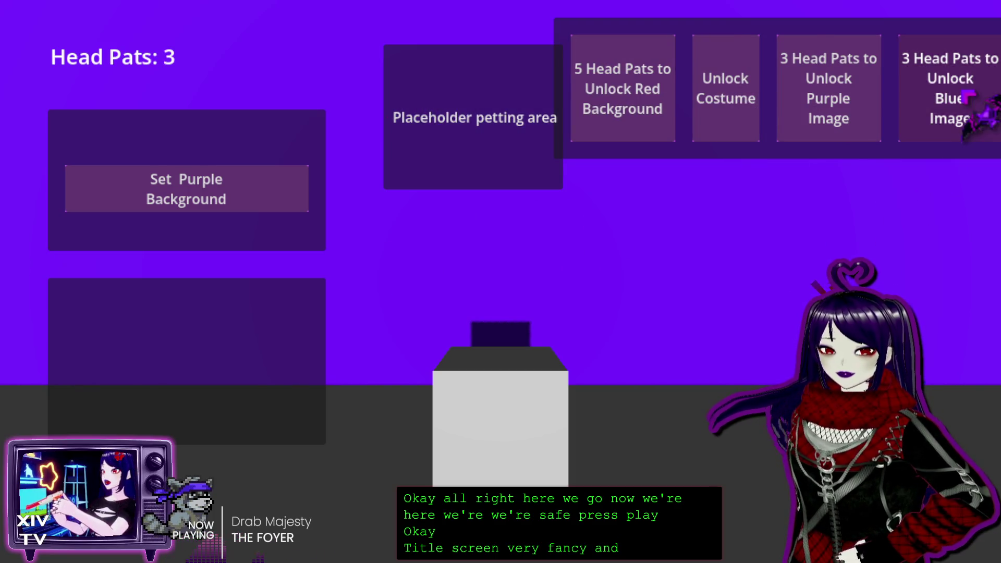
click(975, 104)
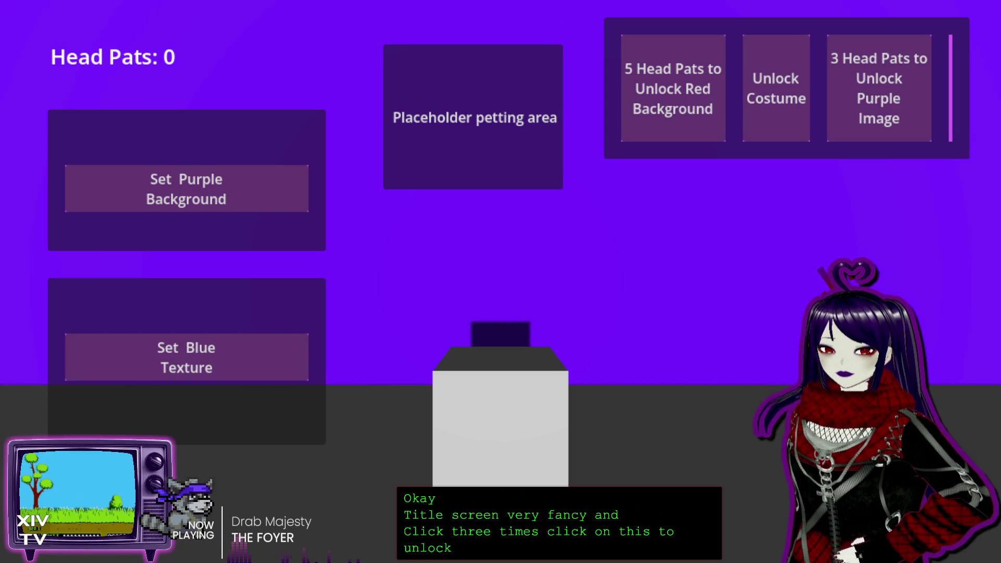
click(193, 371)
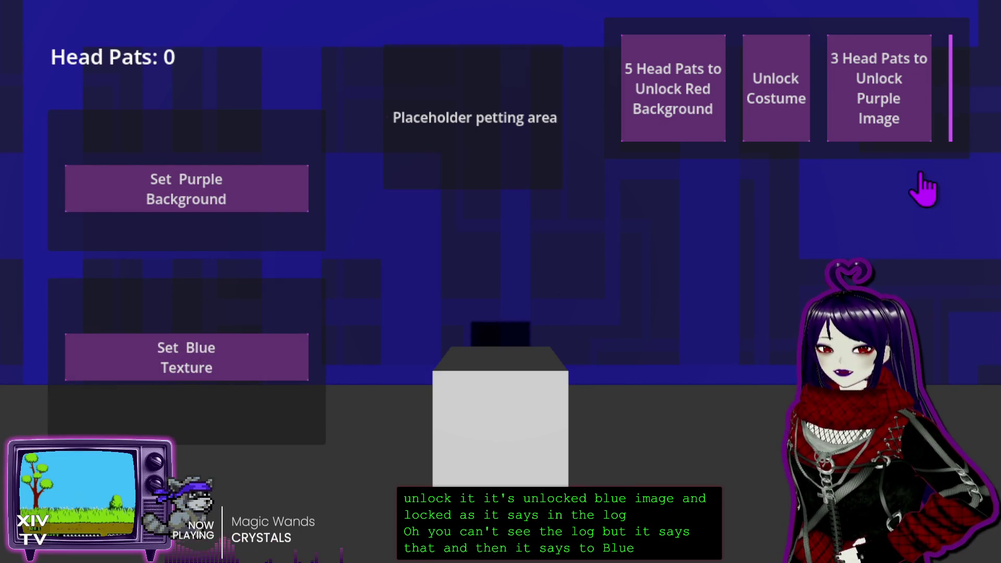
Step: Earn three more pats, unlock the Purple Image and switch between blue and purple textures
click(443, 122)
click(440, 120)
click(443, 125)
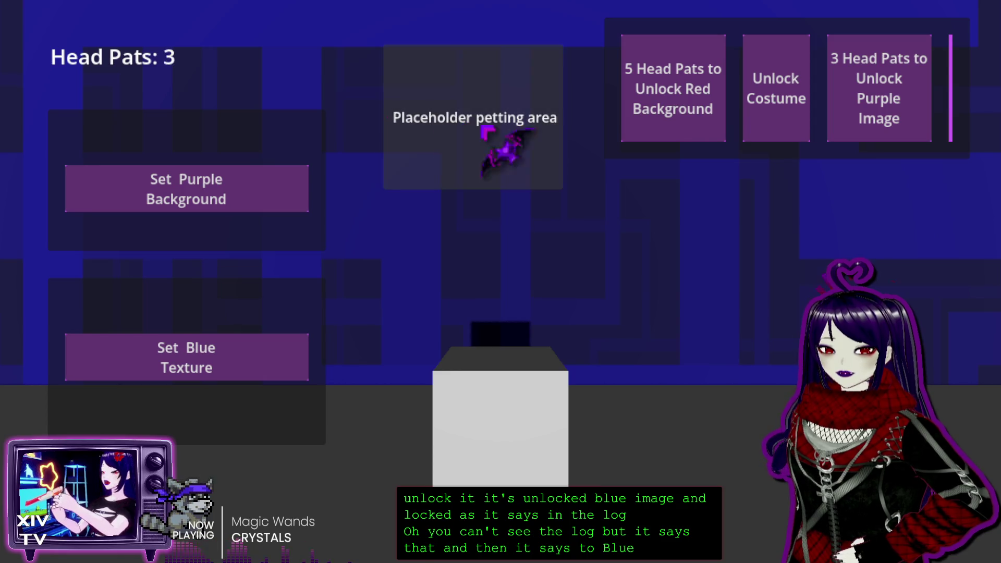
click(921, 130)
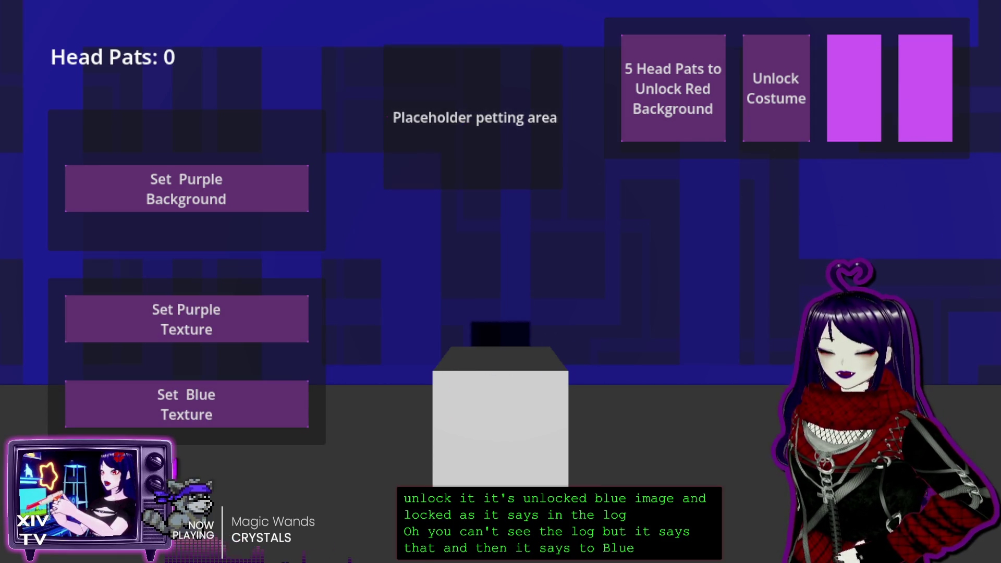
click(255, 337)
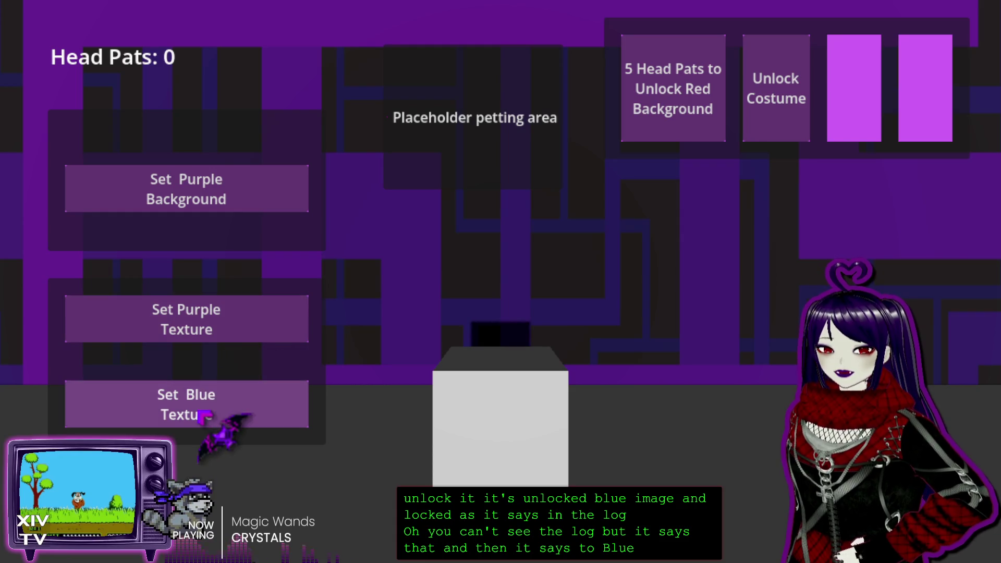
click(200, 413)
click(224, 335)
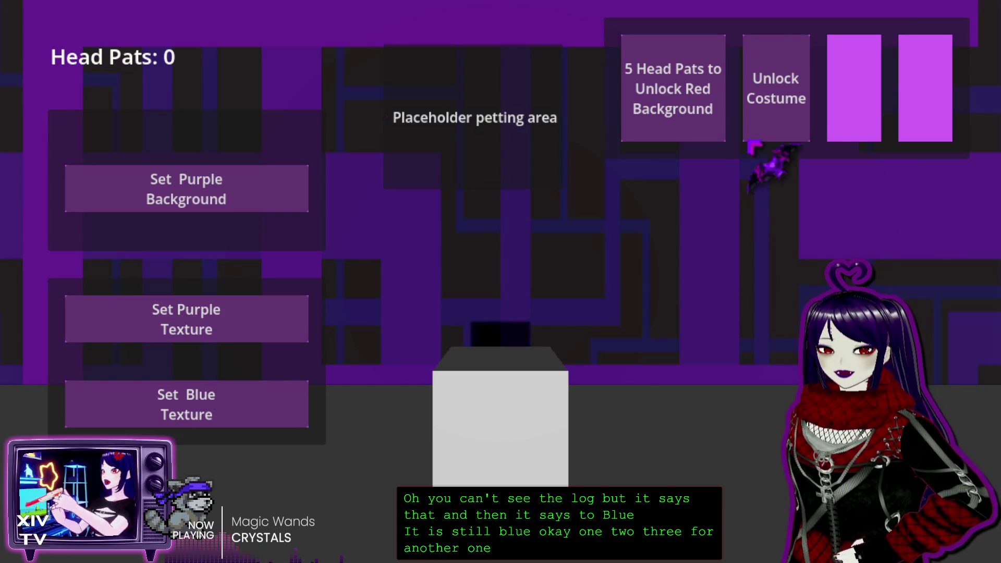
Step: Earn five head pats, unlock the red background and apply it
click(447, 125)
click(447, 125)
click(445, 121)
click(444, 120)
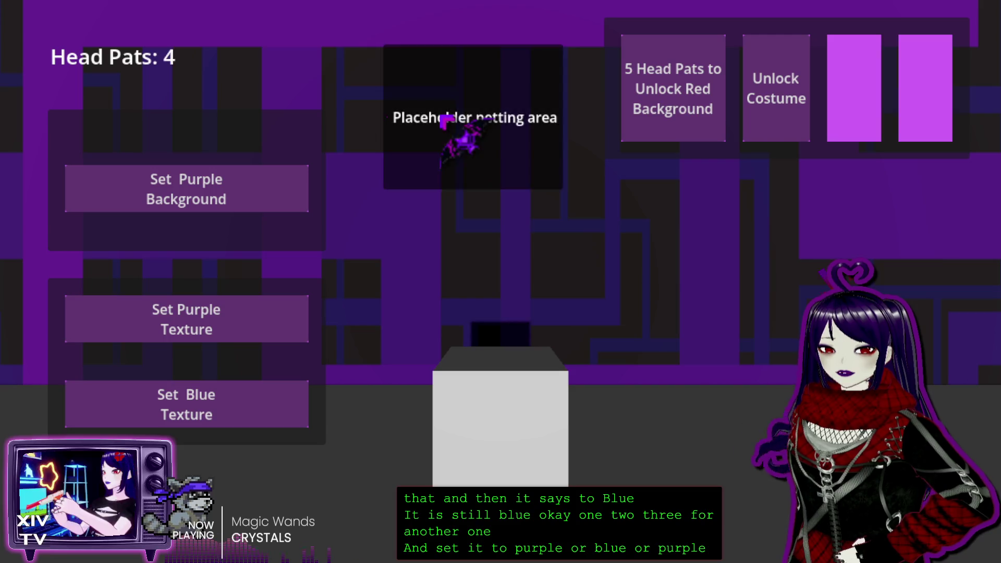
click(445, 121)
click(699, 130)
click(172, 133)
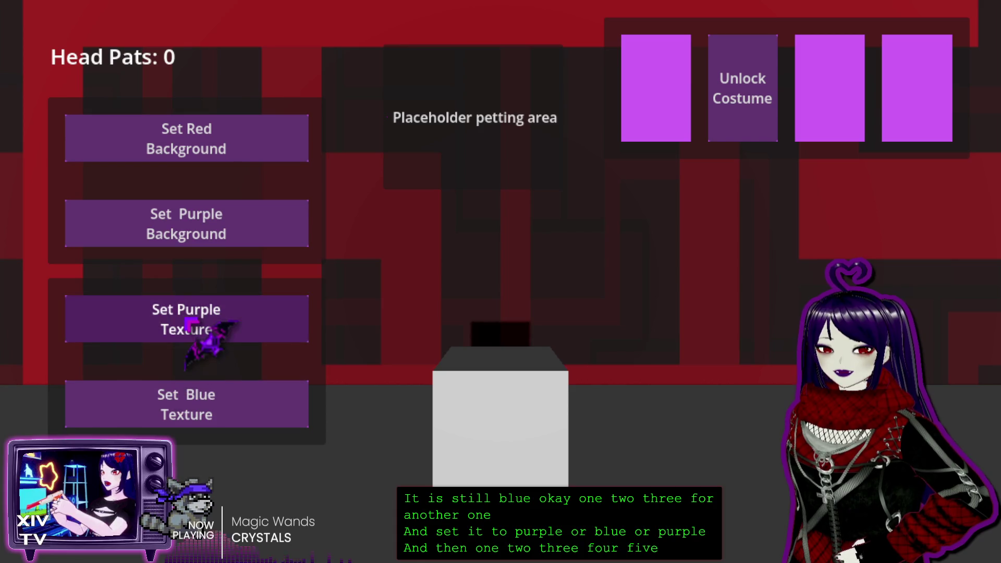
Step: Cycle through the blue, purple and red backgrounds, then quit with Alt+F4
click(163, 408)
click(172, 316)
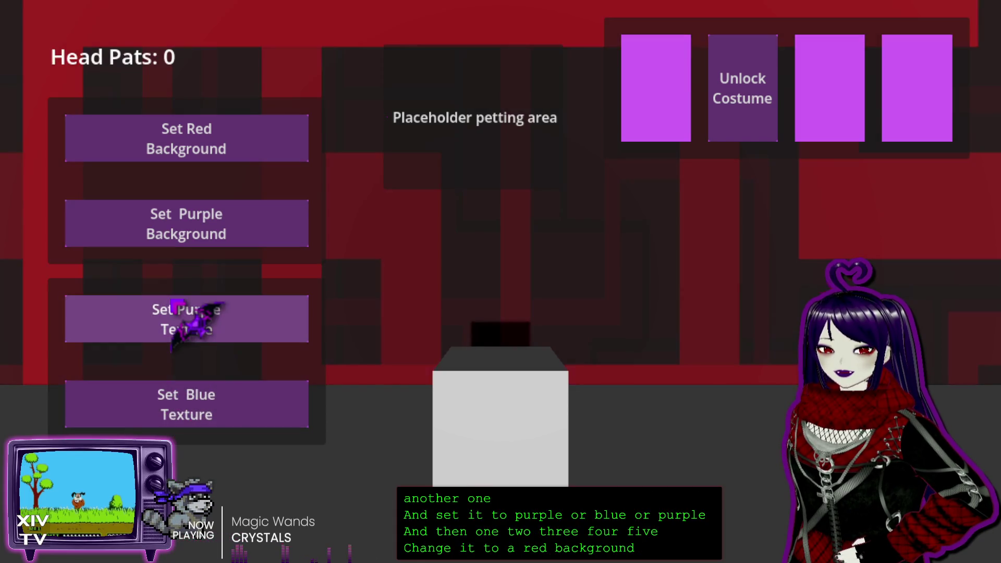
click(172, 401)
click(203, 239)
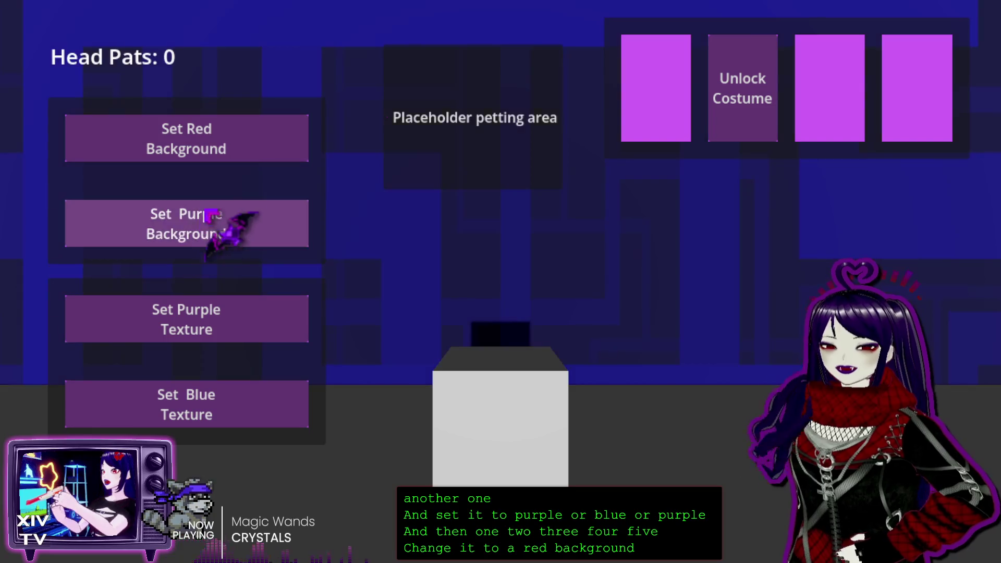
click(206, 412)
click(233, 309)
click(258, 237)
click(264, 157)
click(246, 412)
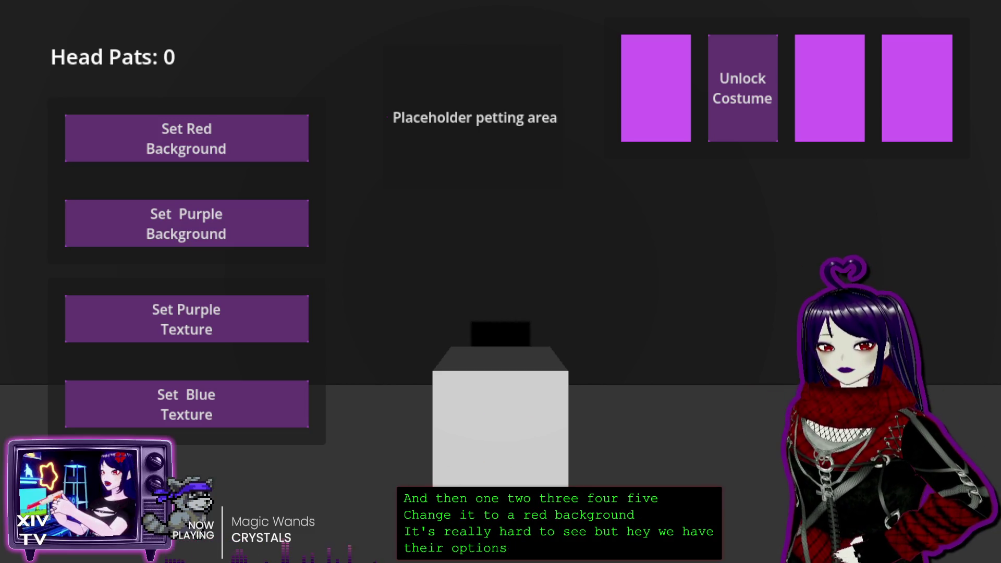
key(alt+F4)
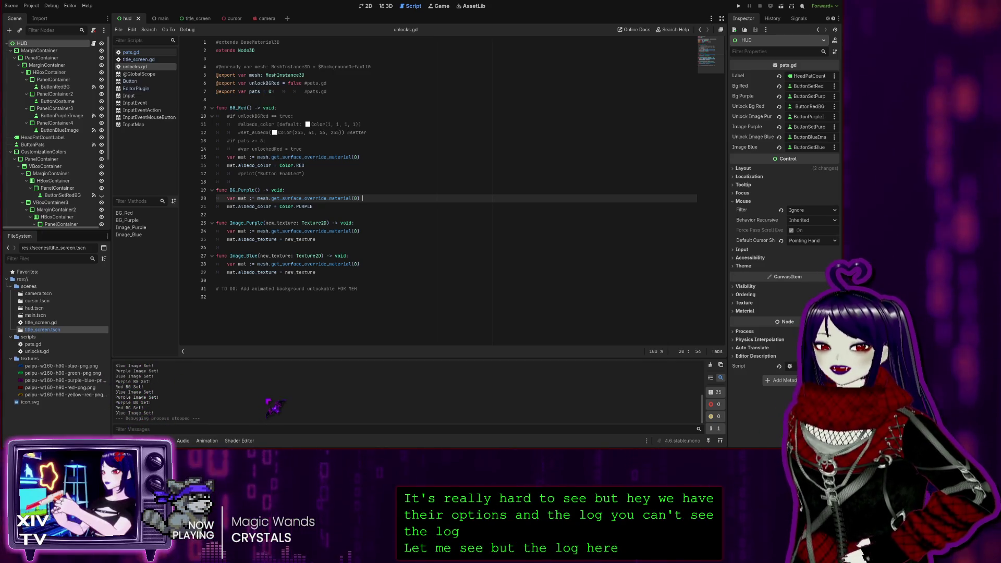
Step: Check the Image_Blue material and albedo lines in unlocks.gd and bring up title_screen.gd
click(495, 264)
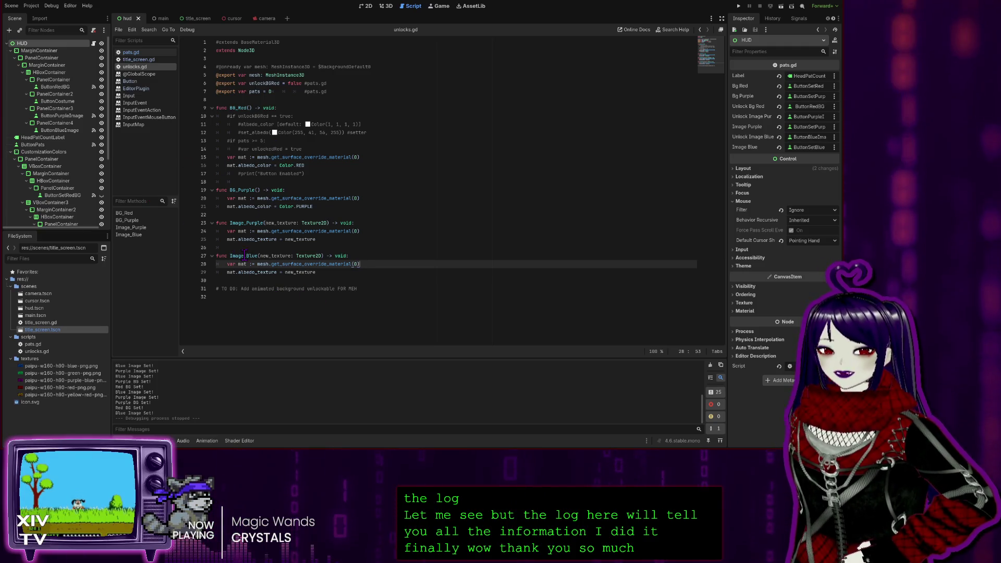
key(Down)
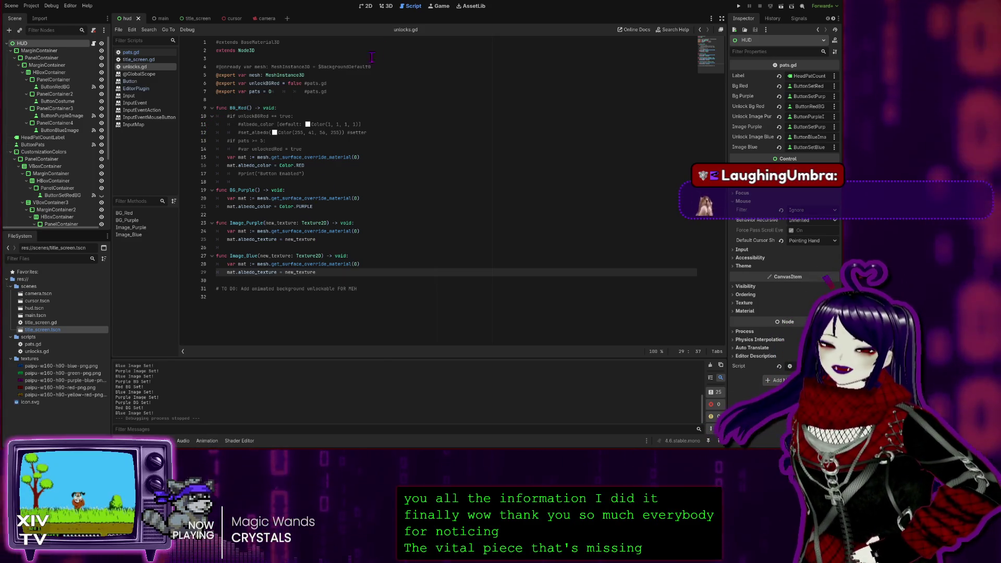
click(138, 60)
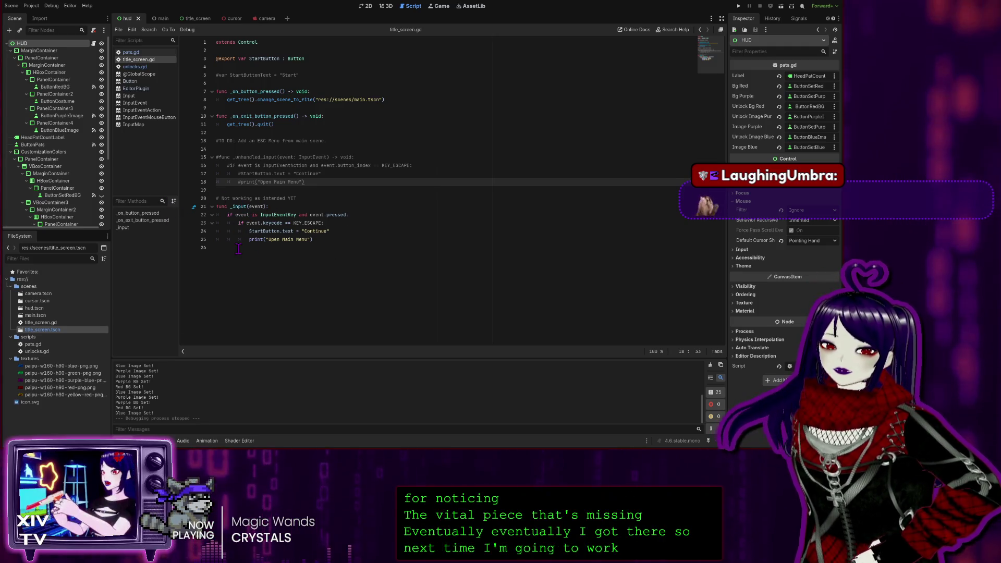
Step: Add 'maybe make visibility toggle instead?' and 'OR just make a new scene?' to the comment
click(309, 199)
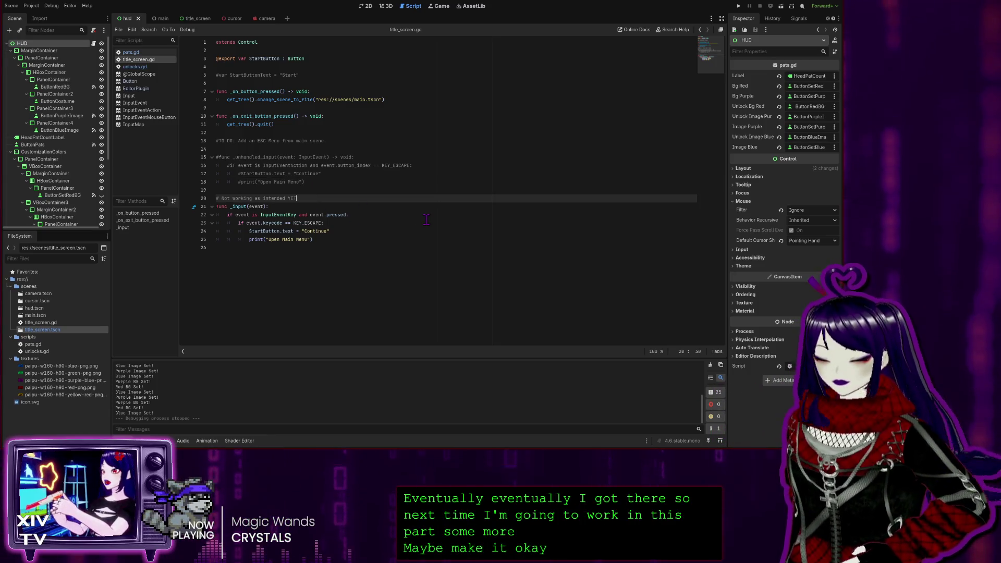
text( - maybe make this)
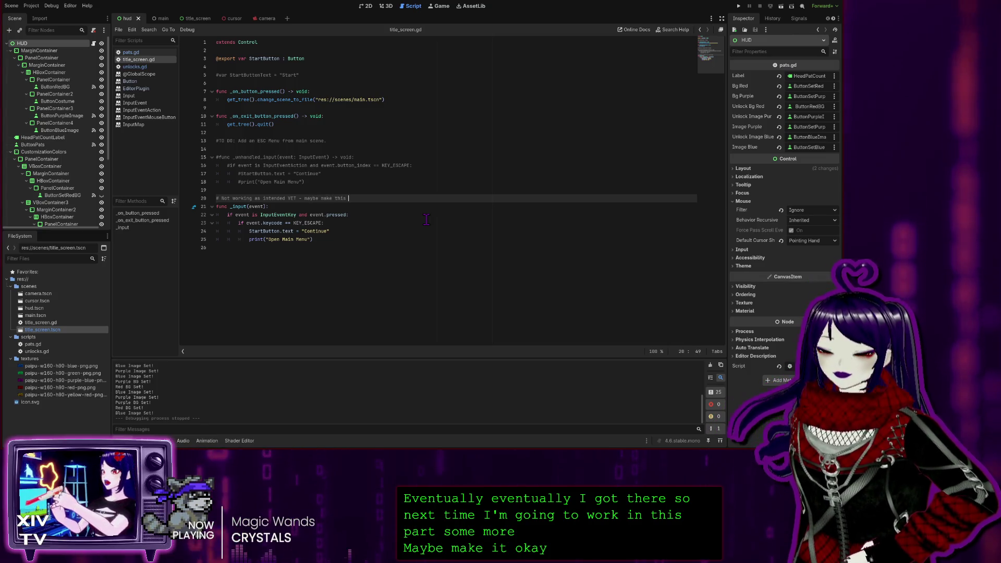
key(BackSpace)
key(BackSpace)
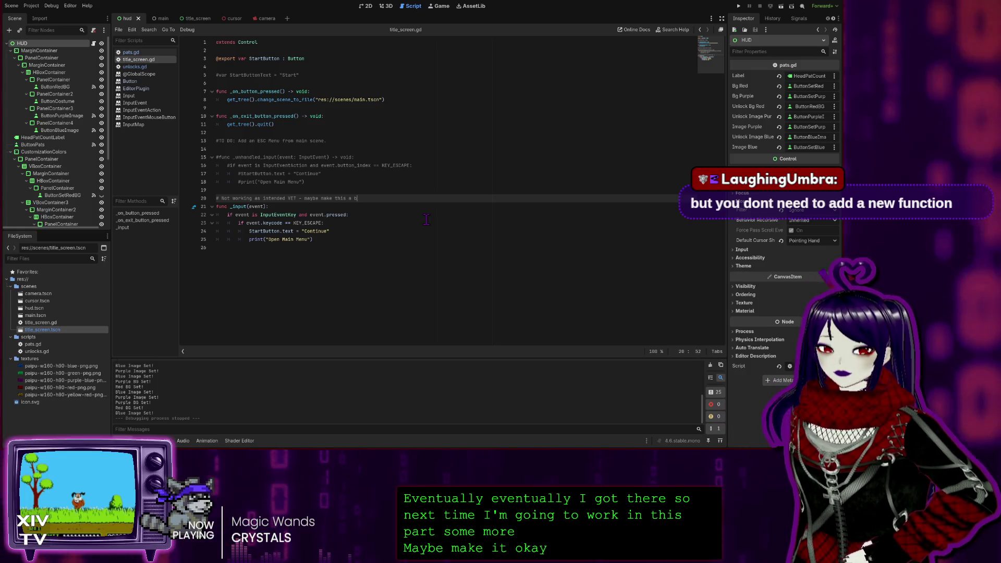
key(BackSpace)
text(visibili)
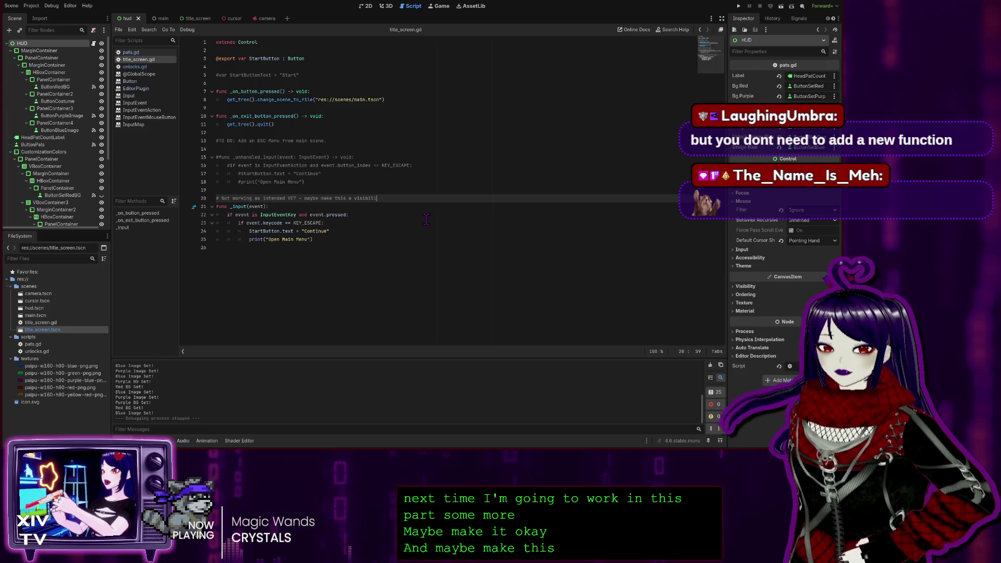
text(ty toggle instead?)
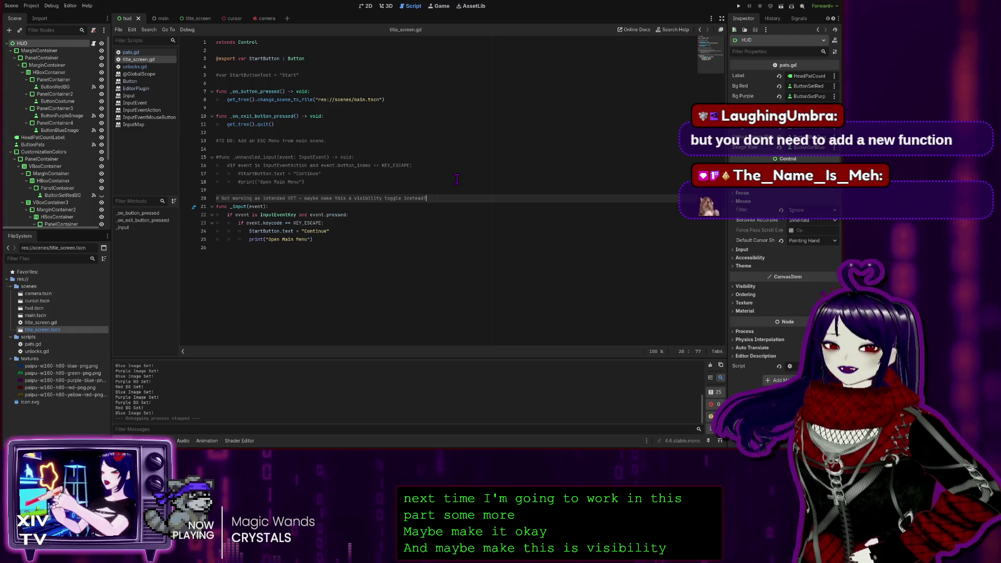
key(Return)
text(# or just)
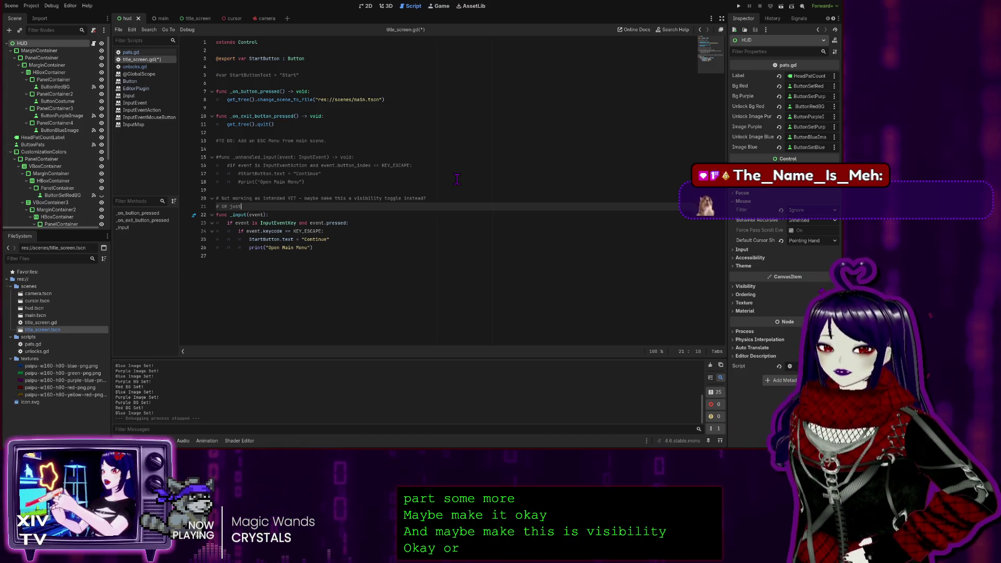
text( makve a ne)
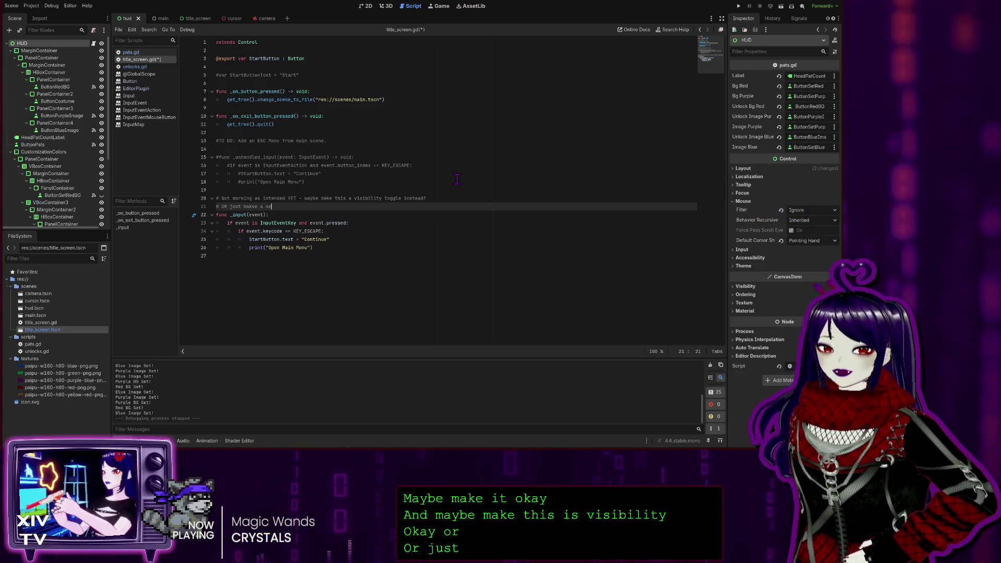
text(w scene?)
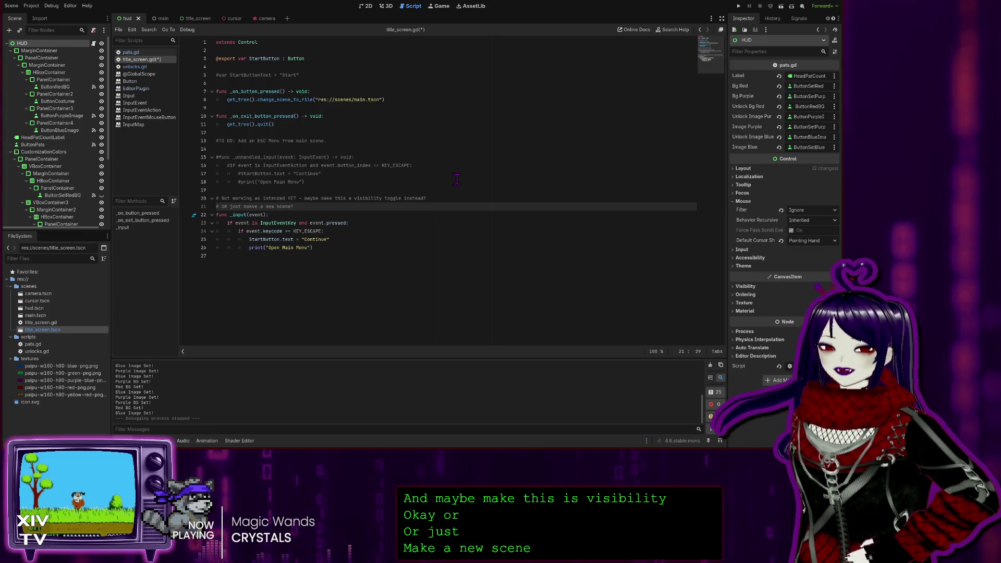
Step: Save title_screen.gd and switch to GitHub Desktop
click(457, 179)
click(471, 100)
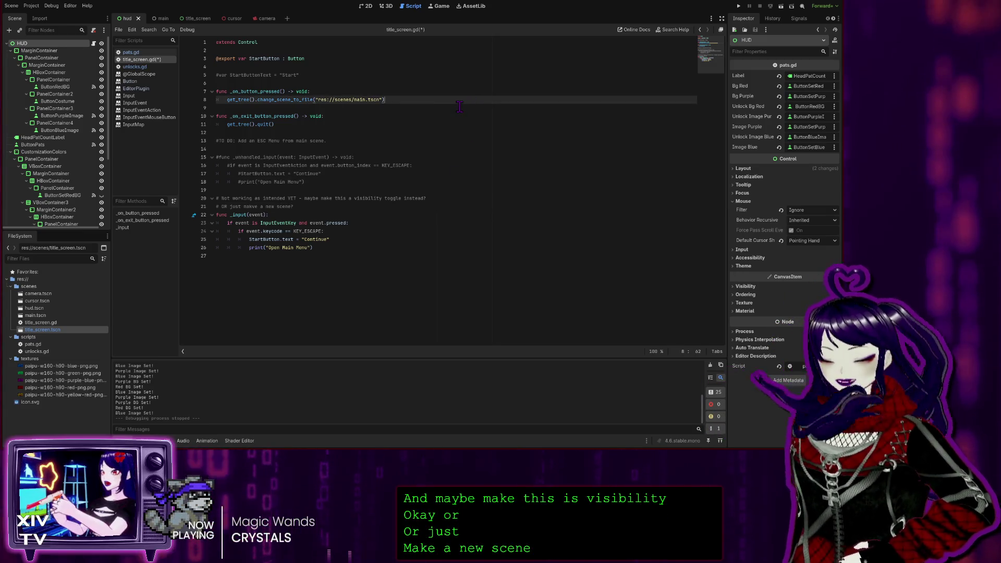
click(365, 256)
key(ctrl+s)
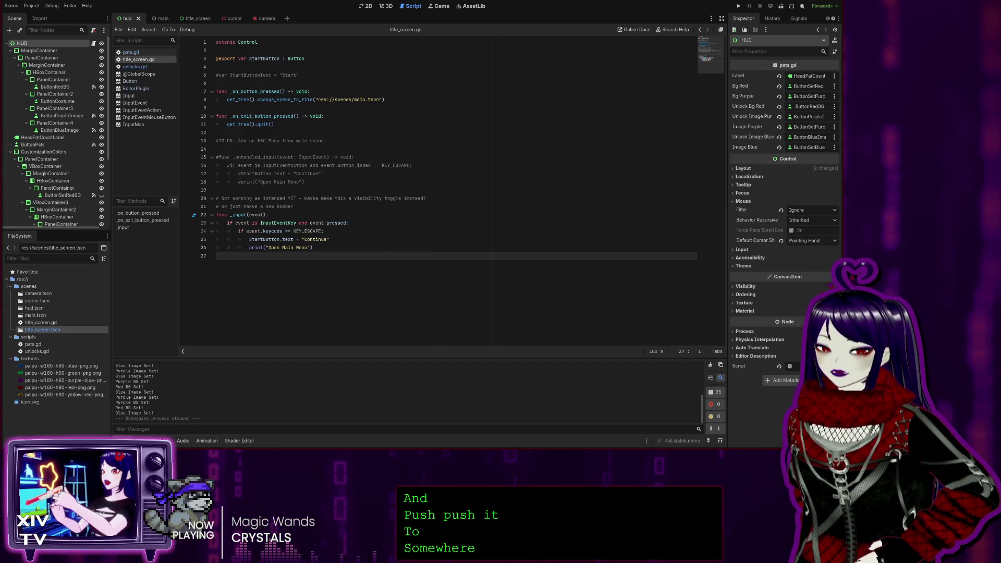
key(alt+Tab)
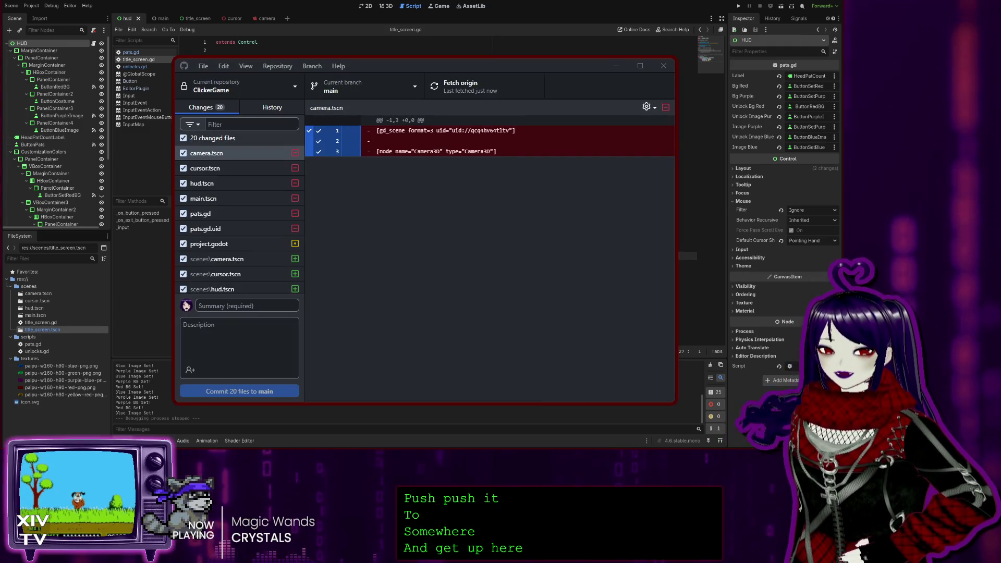
Step: Enter the commit summary 'Added Title Screen and blue texture unlock'
click(219, 329)
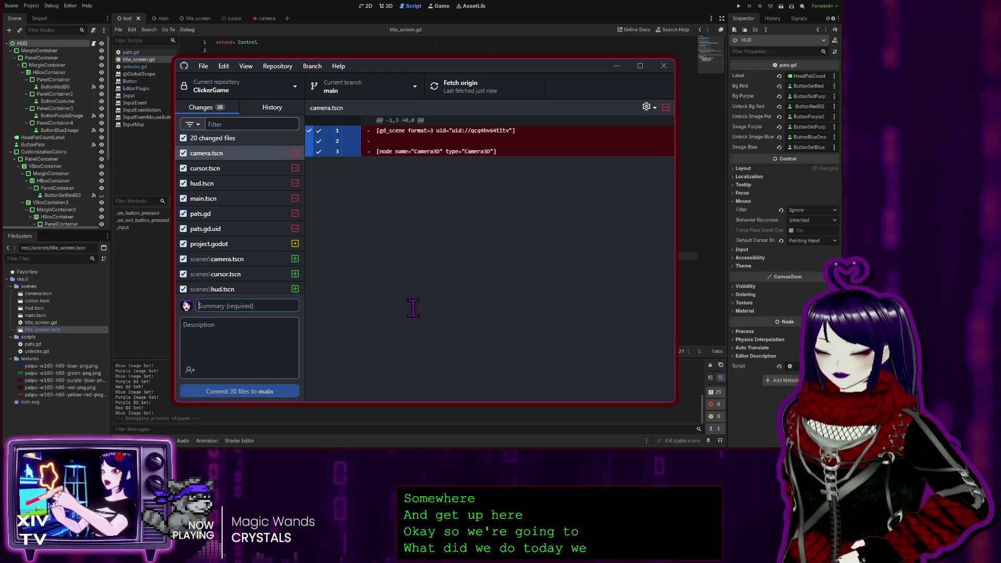
text(Added Title)
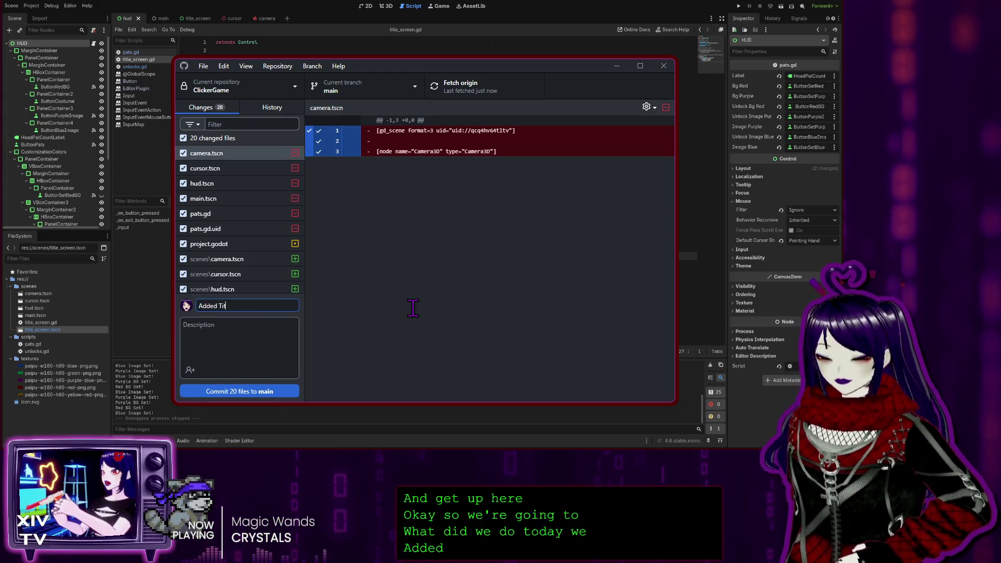
text( Screen and)
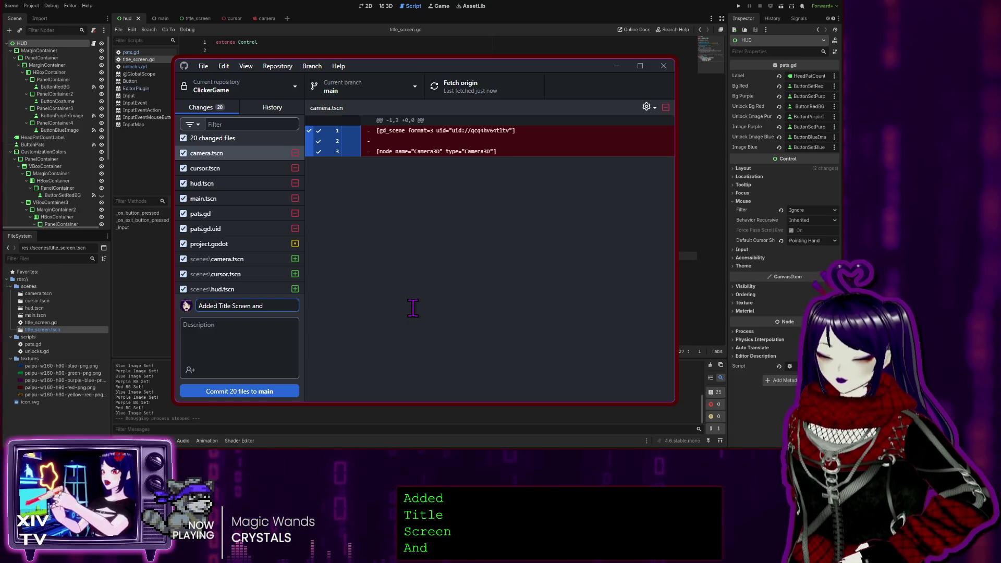
text( blue)
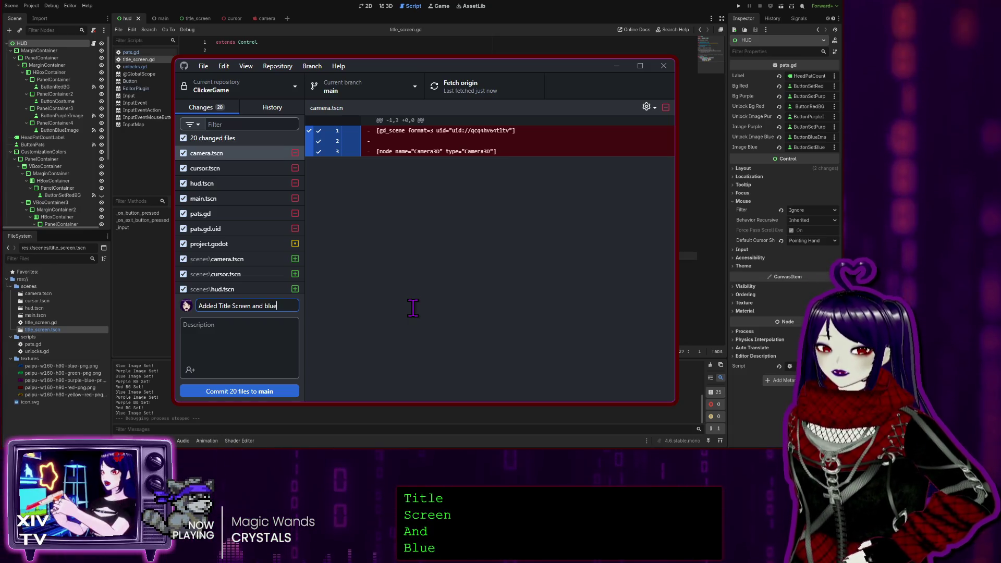
text( texture un)
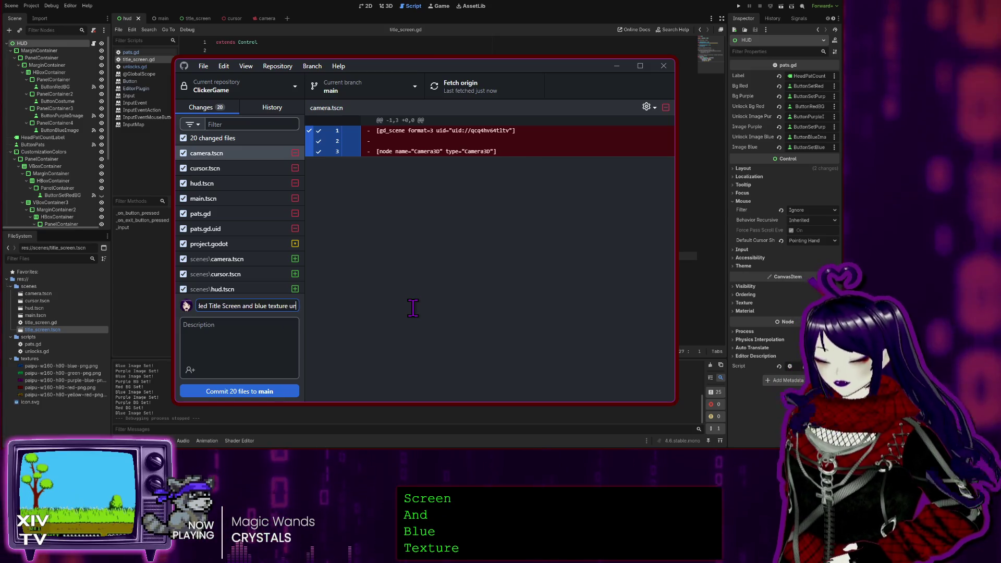
text(lockable)
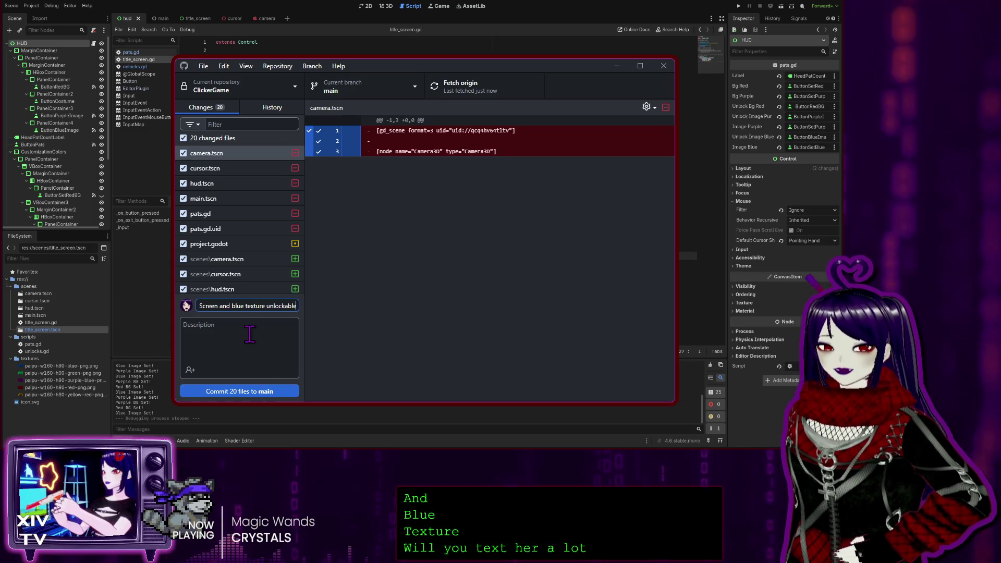
click(247, 335)
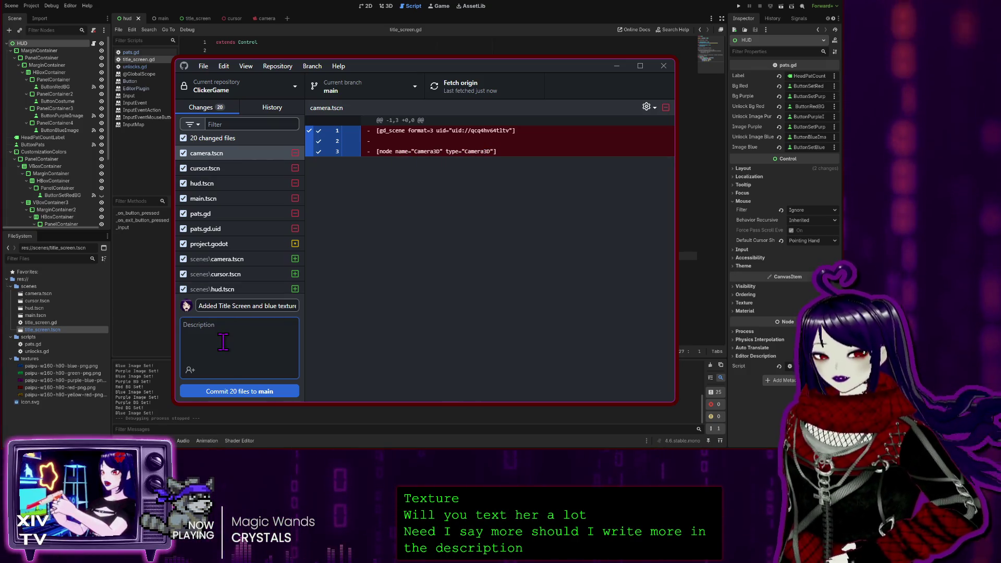
text(-)
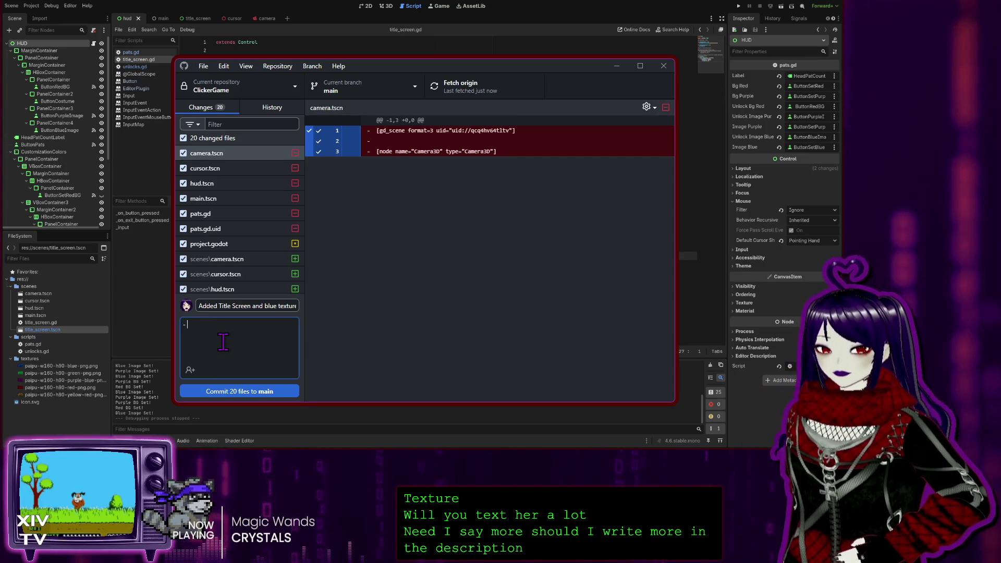
text( Also updated)
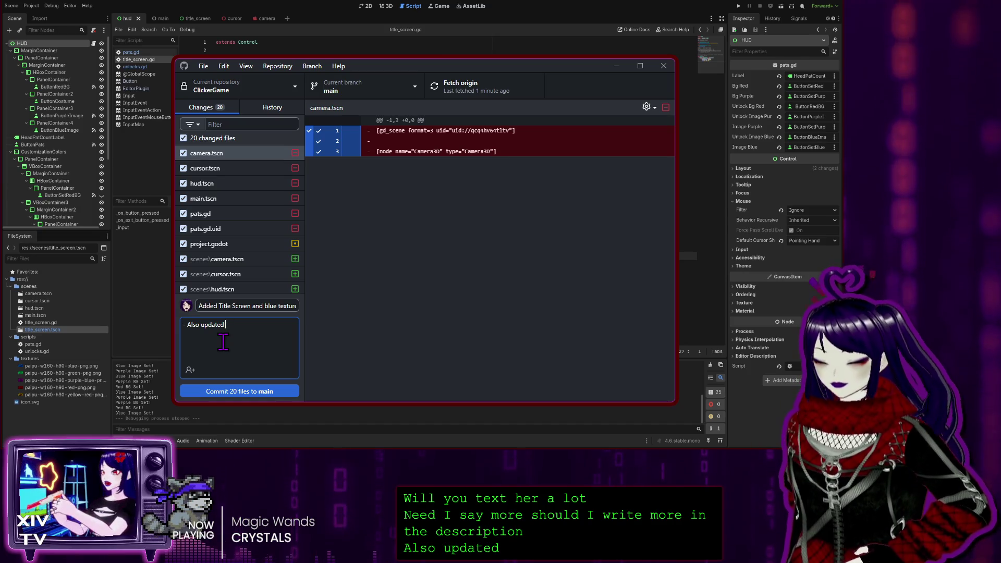
text( @expor)
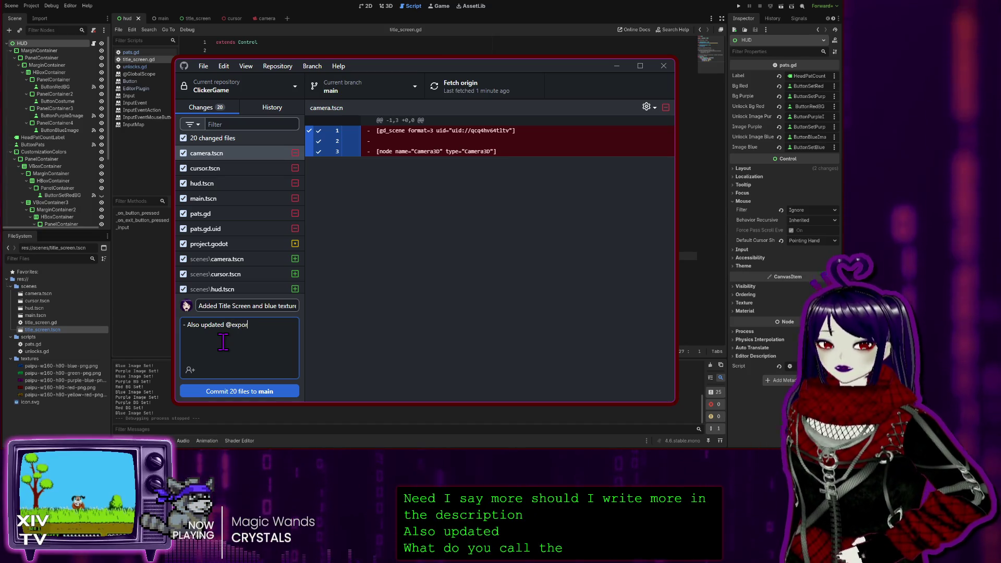
text(t)
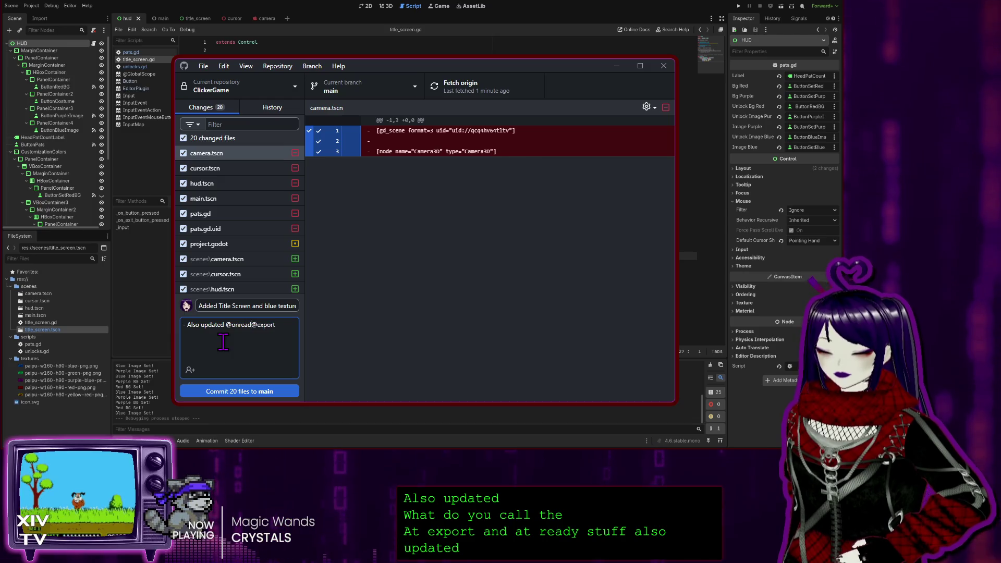
text(y to)
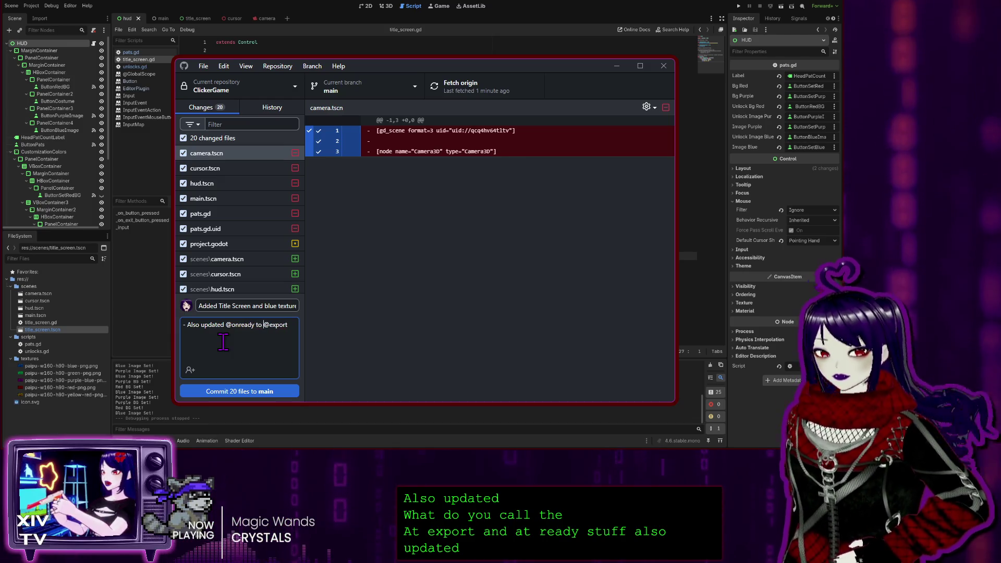
key(End)
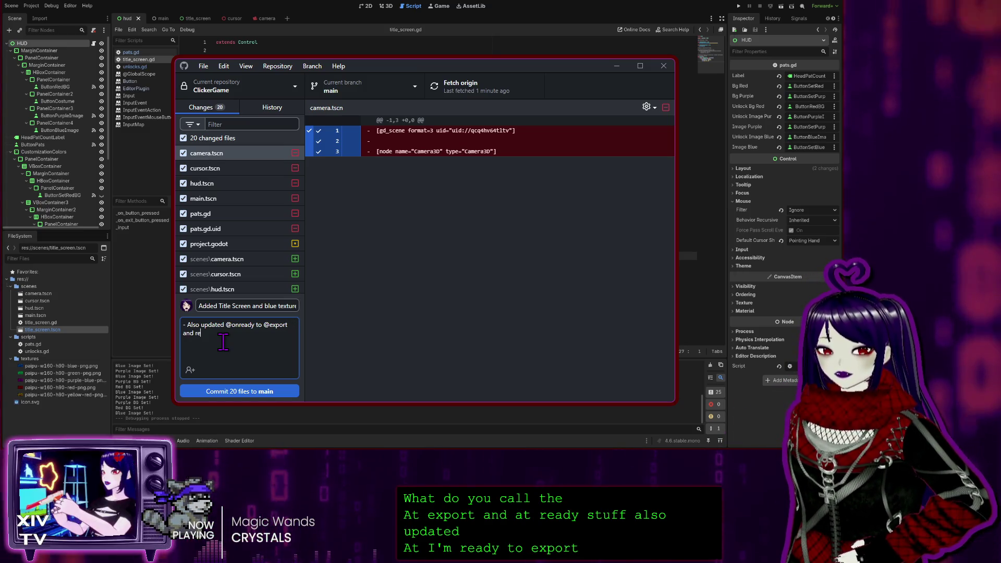
text(assign)
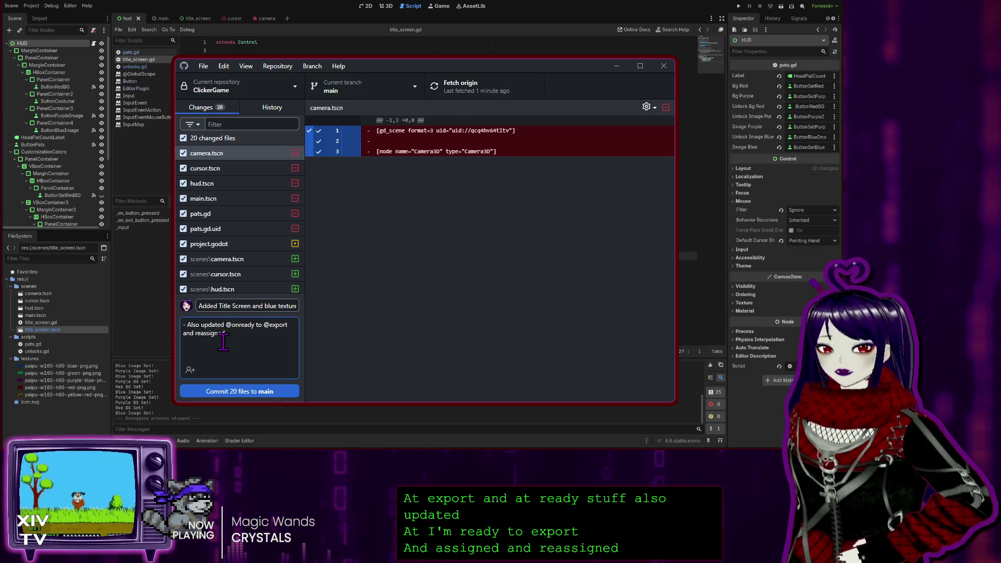
text(ed )
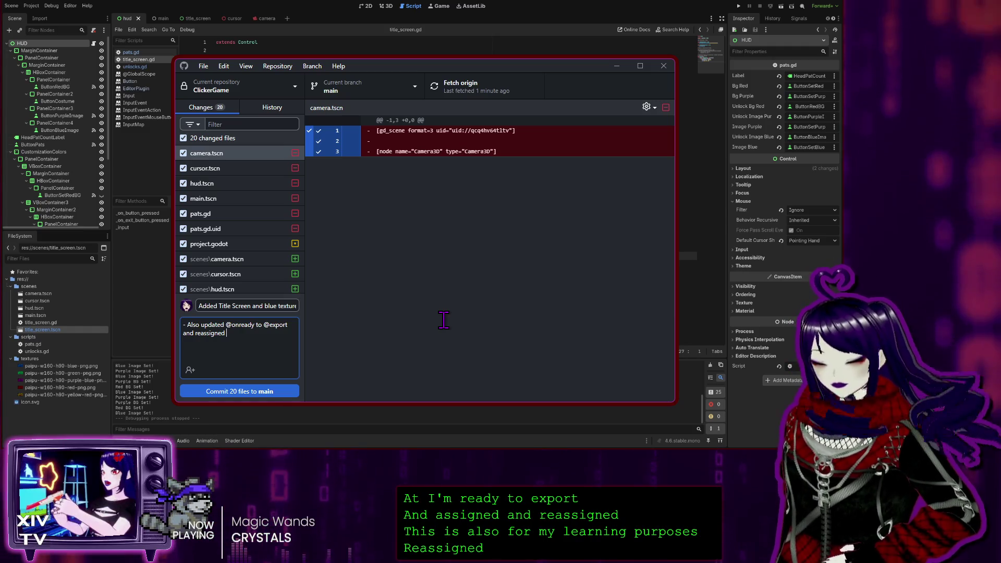
text(nodes from )
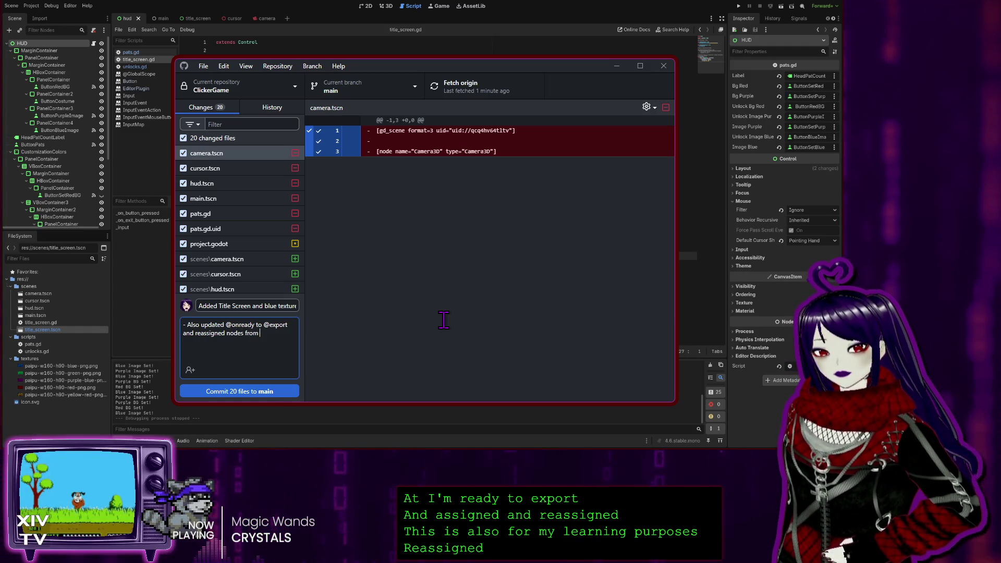
text(inspector.)
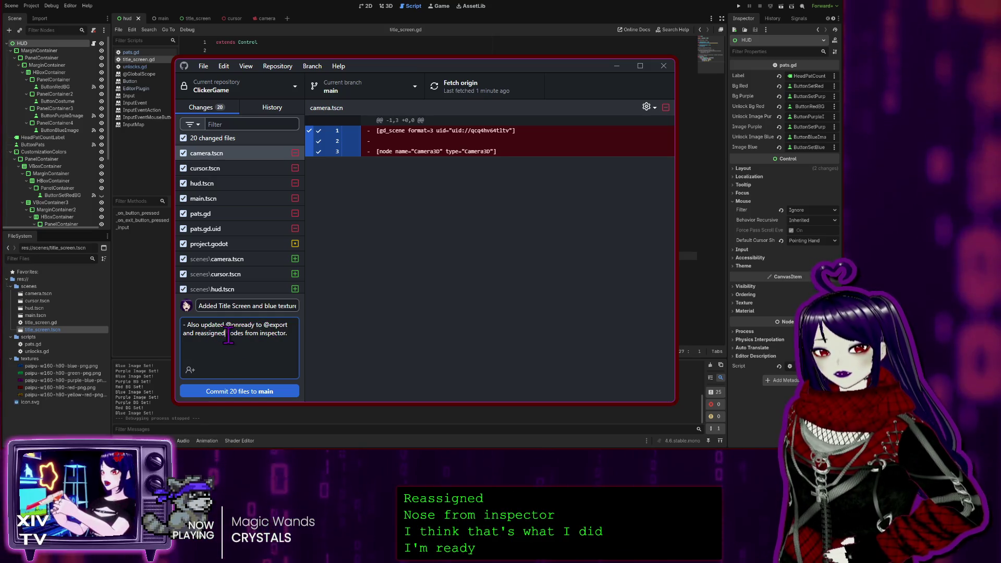
text(paths to)
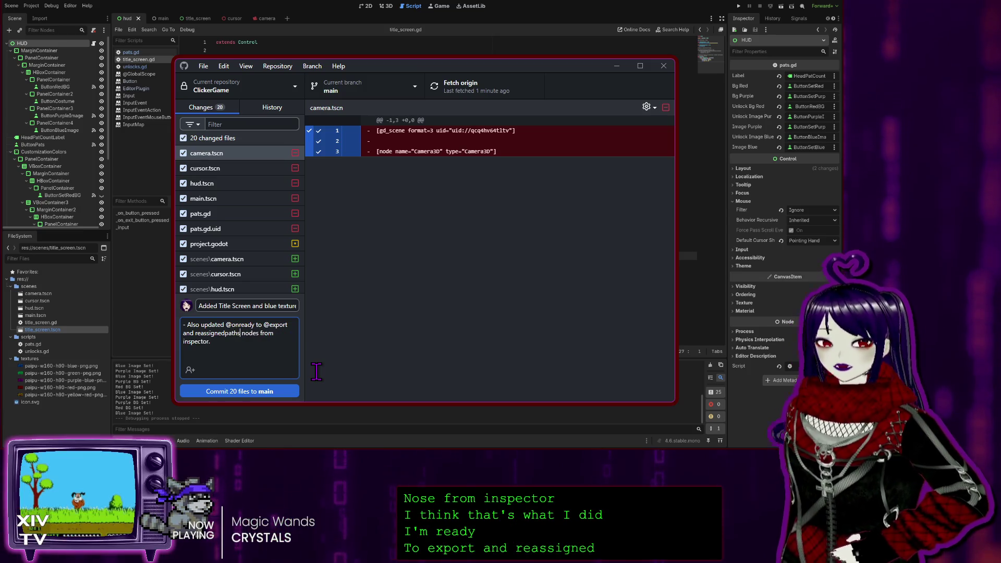
key(Left)
key(Left)
key(Left)
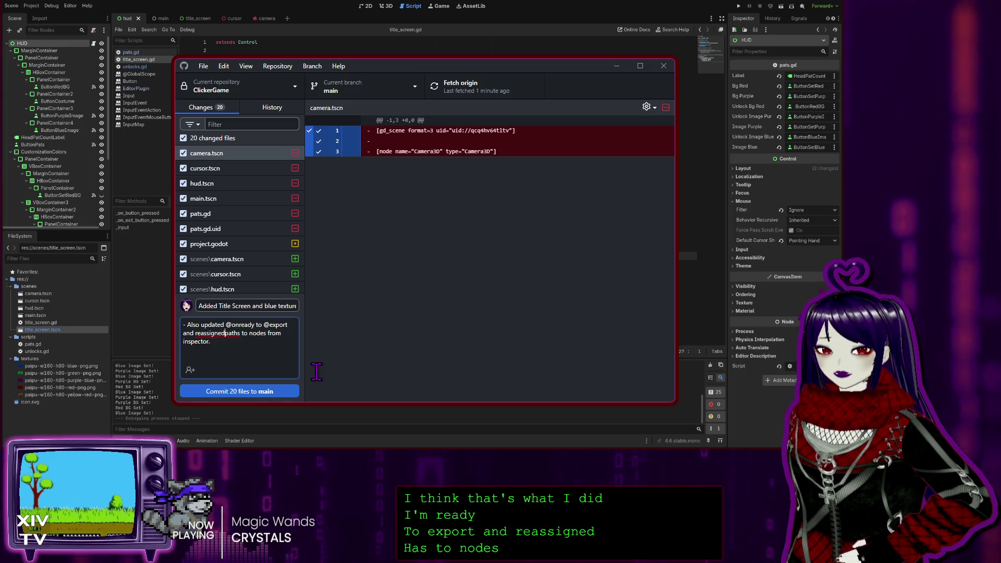
key(Right)
key(Right)
key(Right)
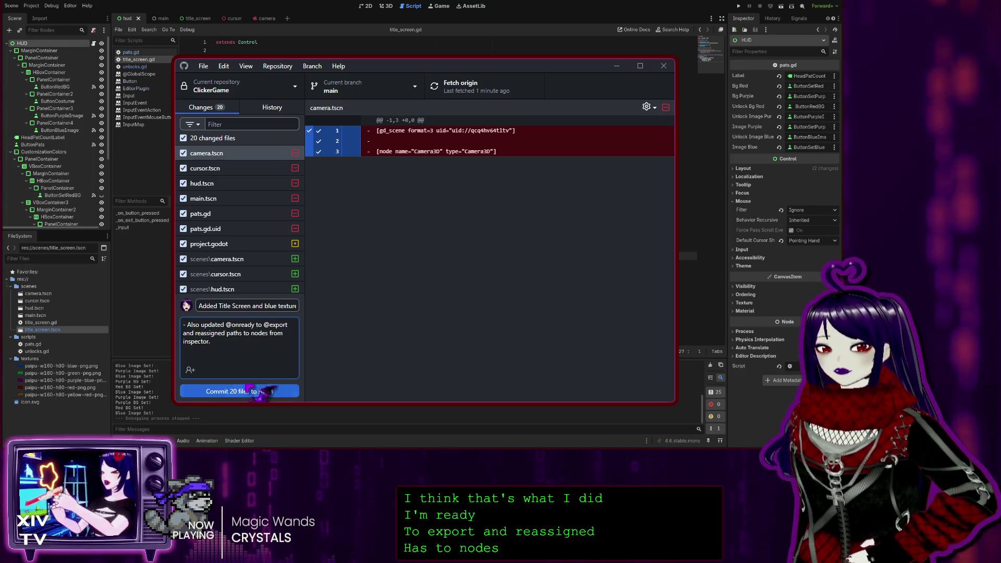
Step: Review the diffs for cursor.tscn, camera.tscn, hud.tscn, main.tscn, pats.gd, pats.gd.uid and unlocks.gd
click(223, 169)
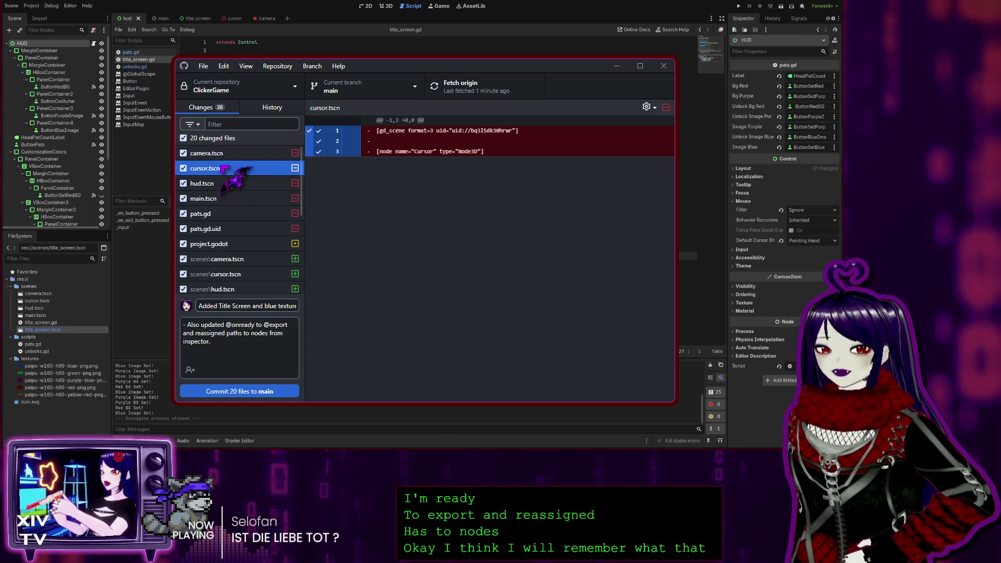
click(233, 154)
click(219, 172)
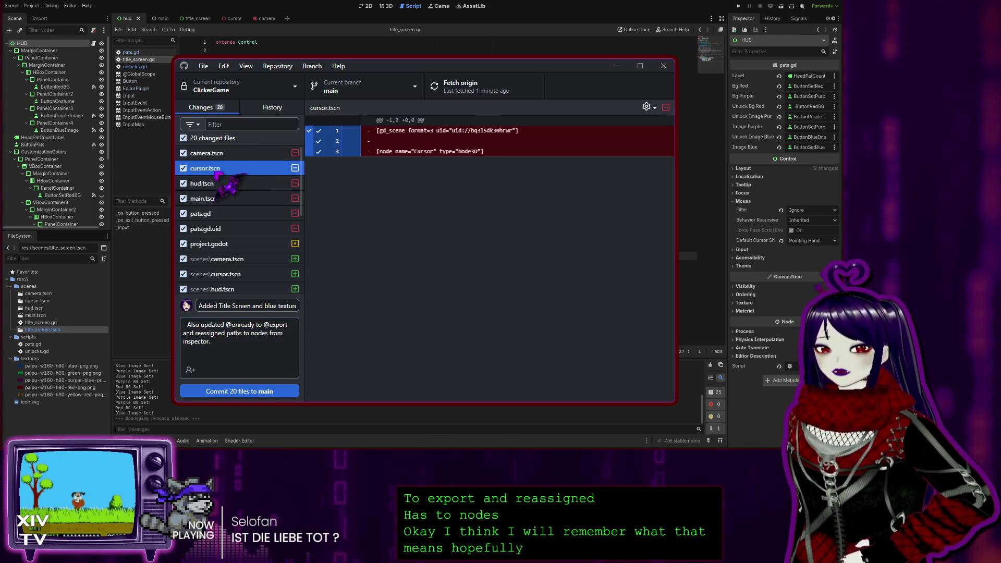
click(215, 185)
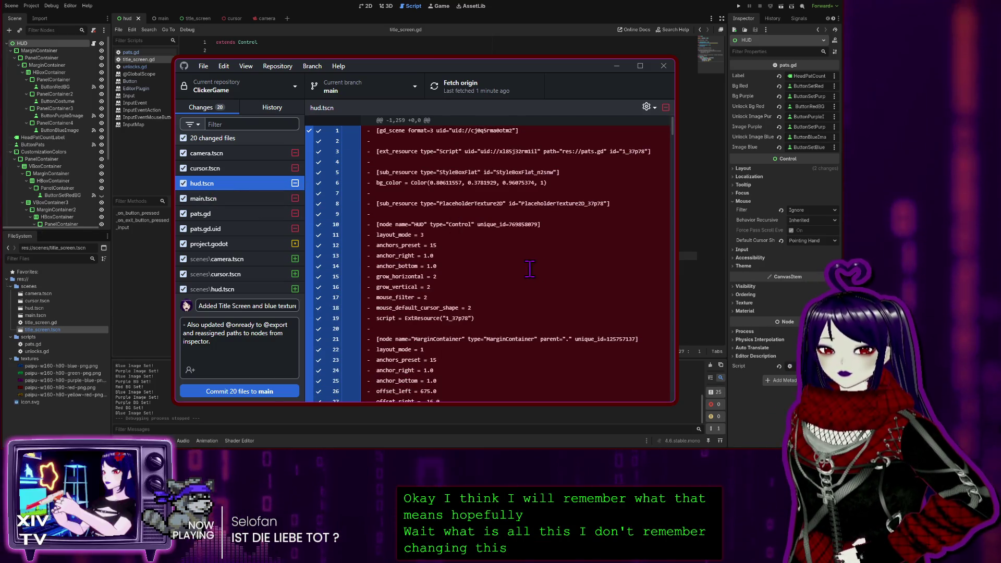
click(235, 200)
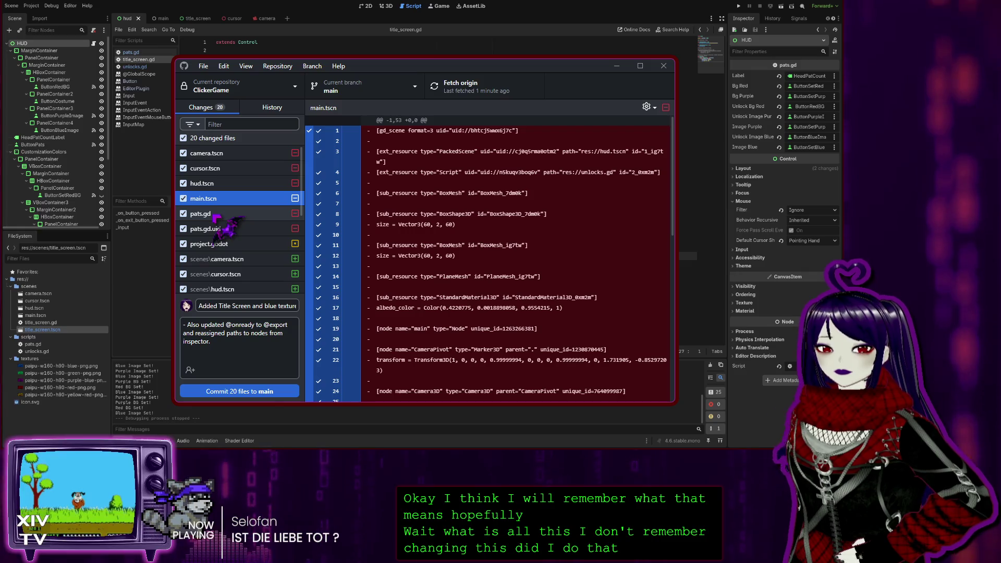
click(214, 215)
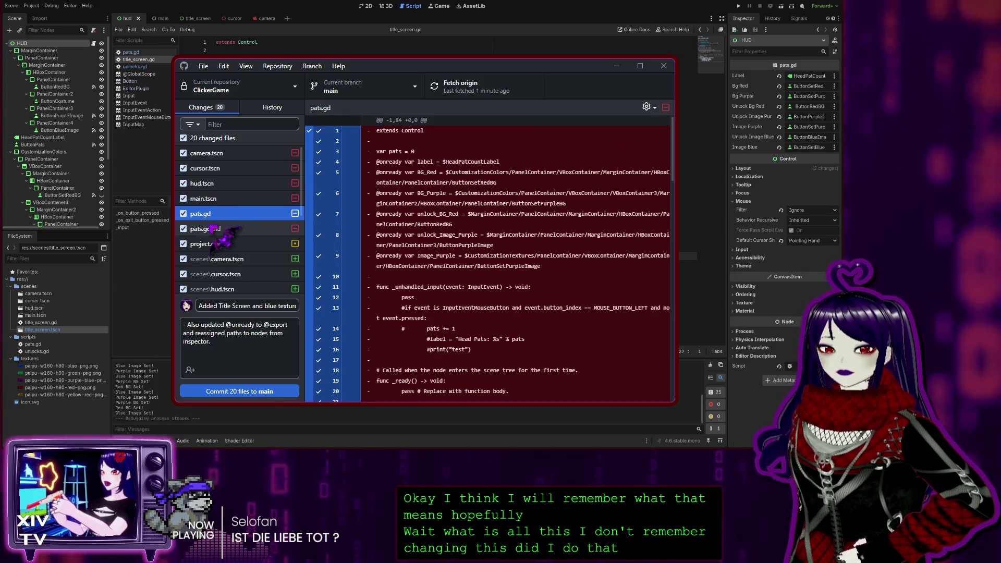
click(214, 229)
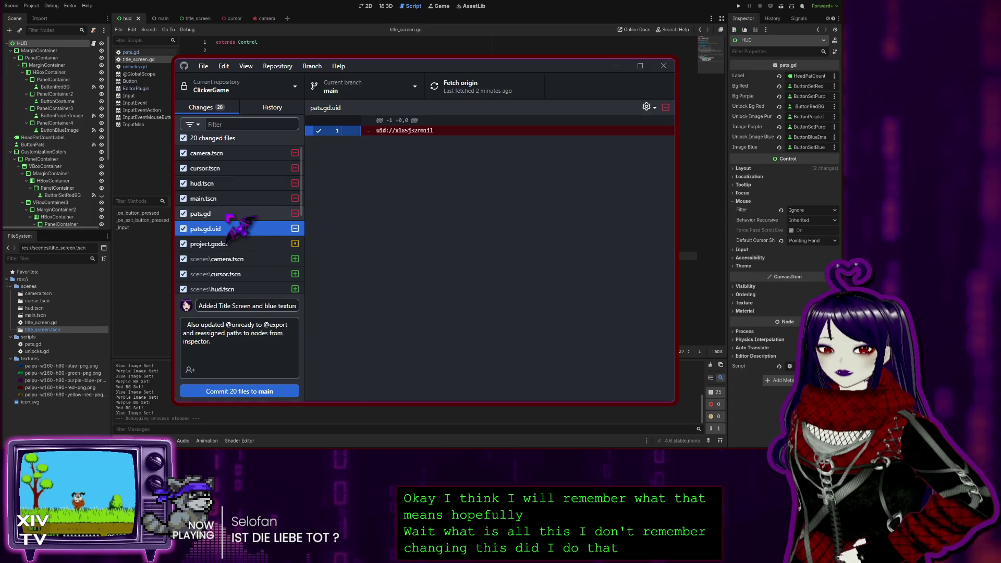
click(229, 216)
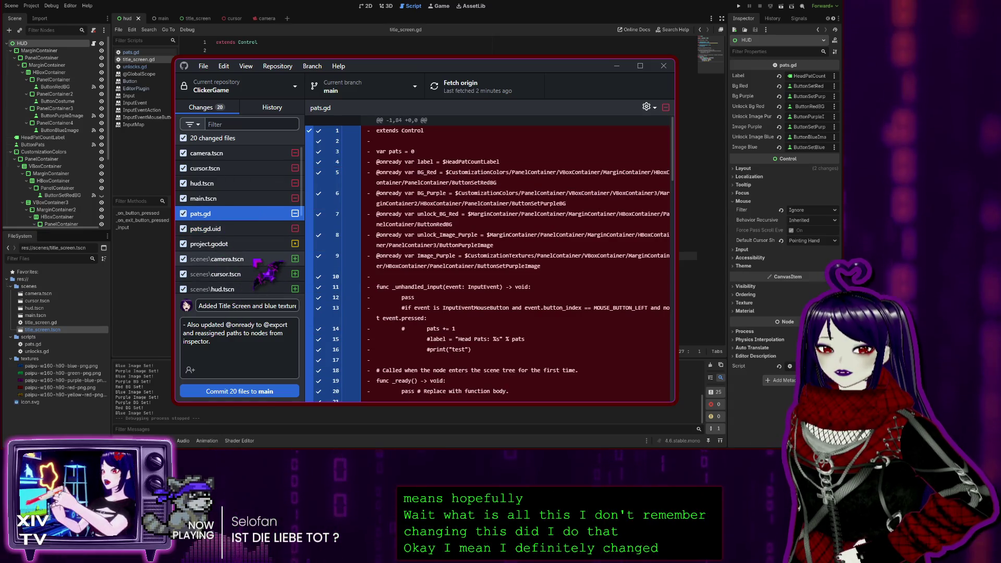
scroll(255, 262, down, 5)
click(236, 270)
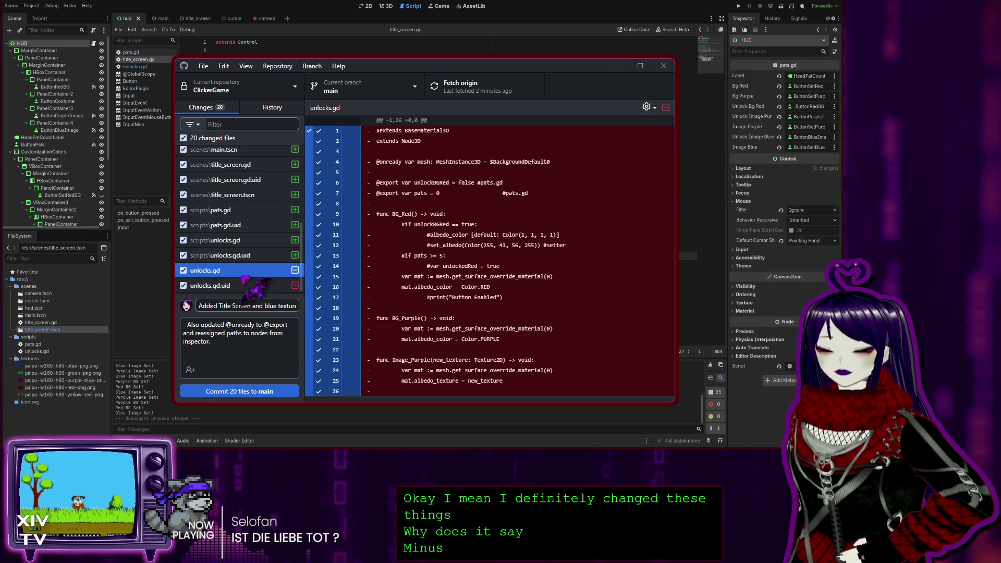
Step: Check pats.gd.uid, then compare the new scenes\camera.tscn with the deleted root camera.tscn
scroll(250, 282, up, 3)
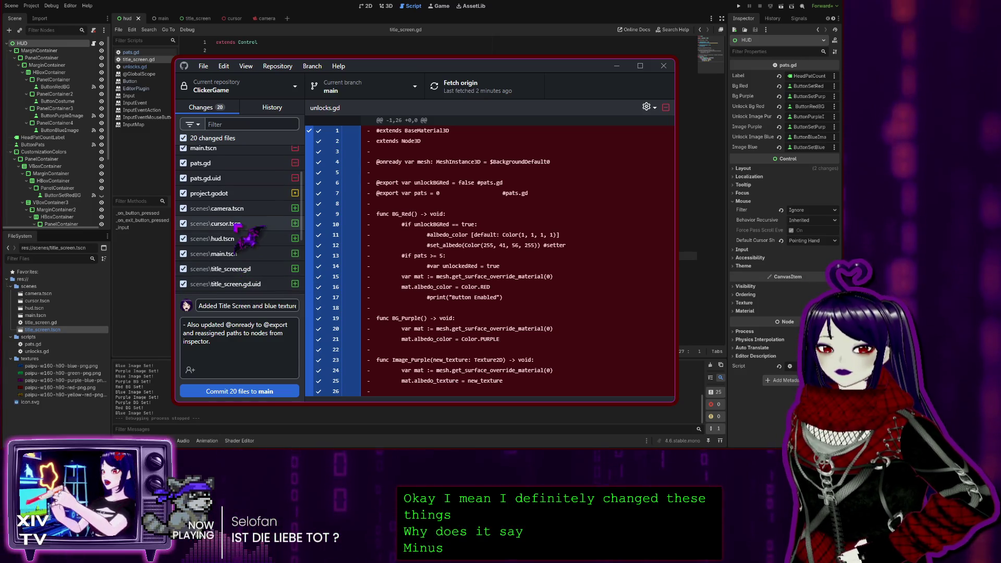
click(234, 177)
scroll(235, 224, up, 2)
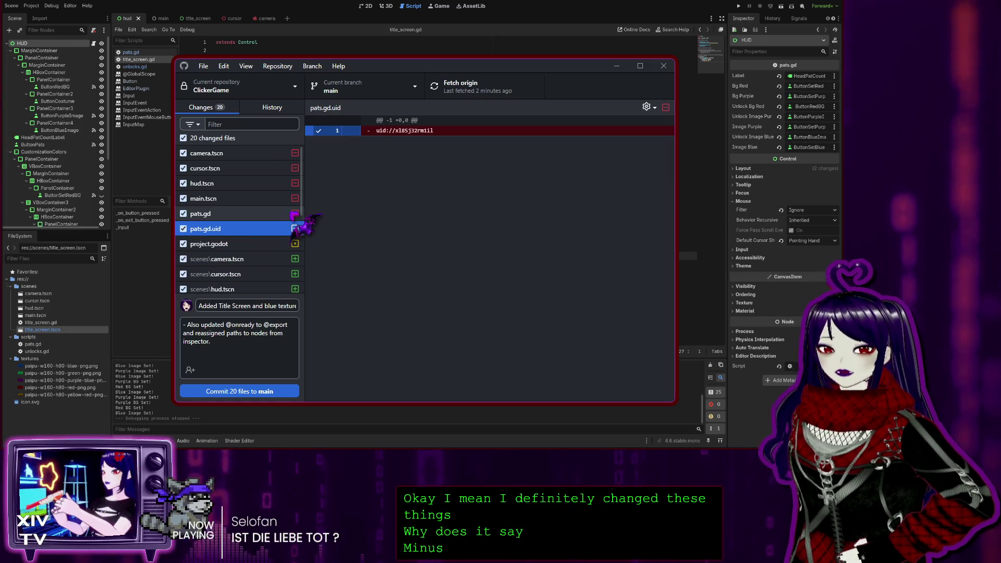
mouse_move(296, 214)
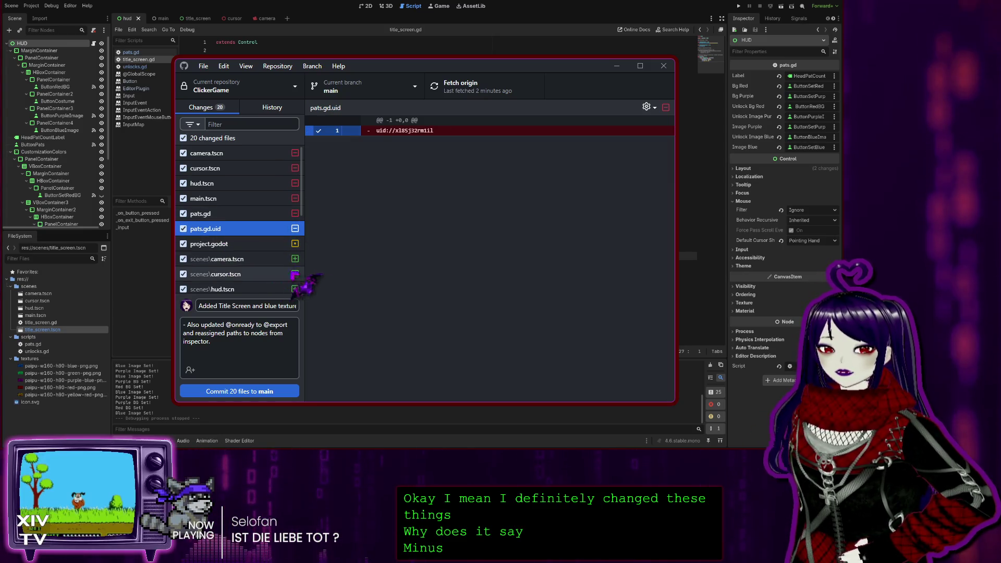
click(253, 257)
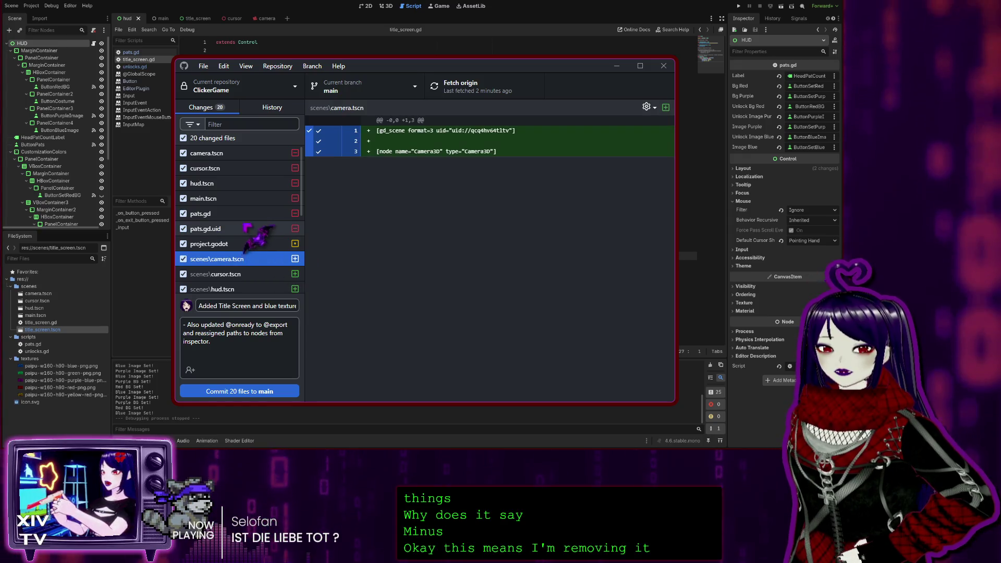
click(258, 156)
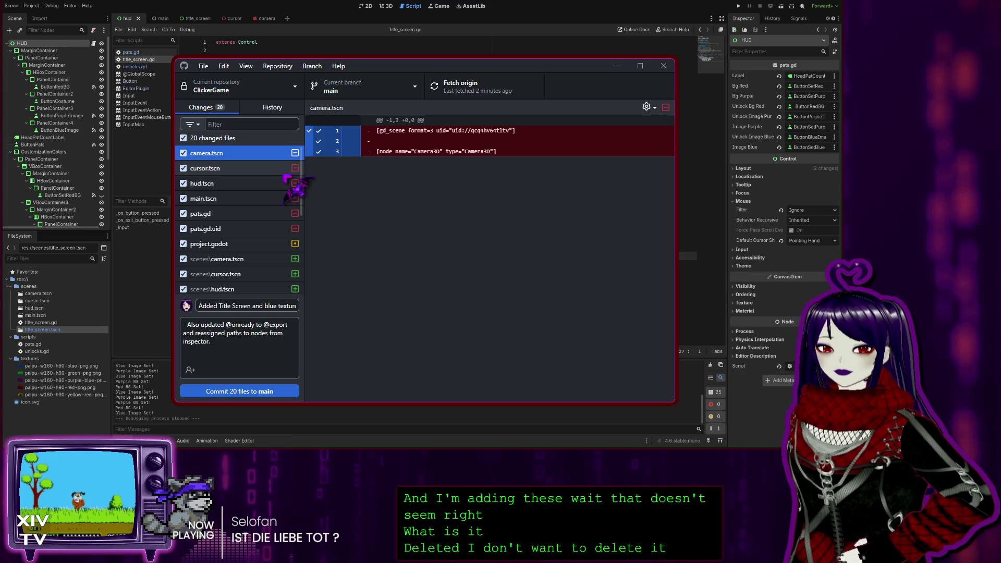
Step: Recheck main.tscn's changes, then view history showing 'Add texture assets and code for unlockables'
click(229, 200)
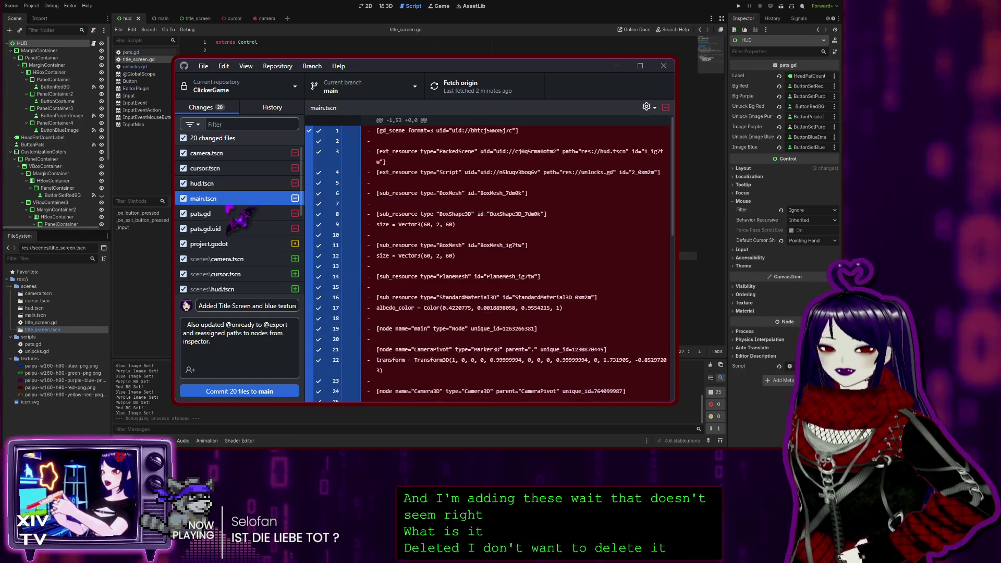
scroll(234, 208, down, 5)
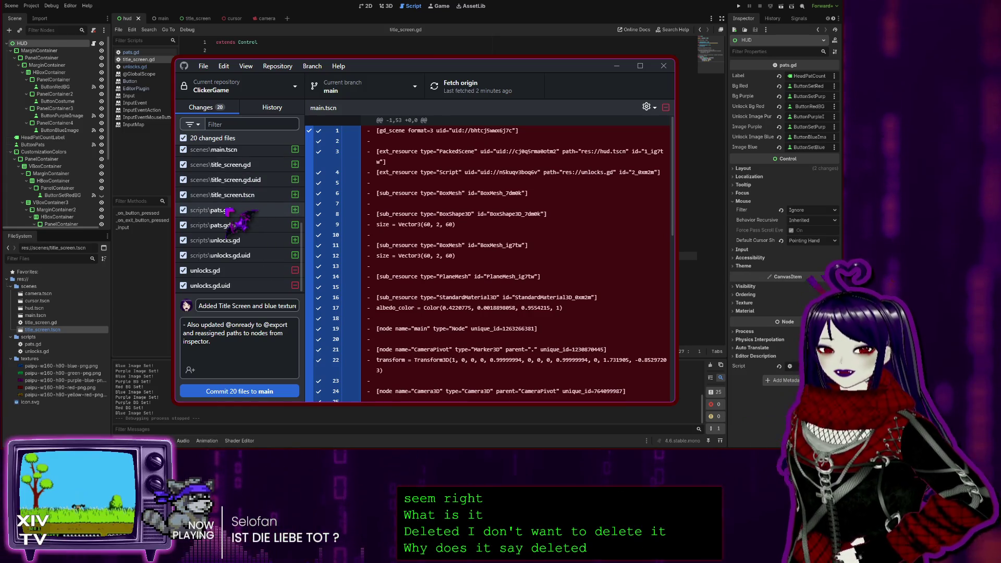
click(266, 108)
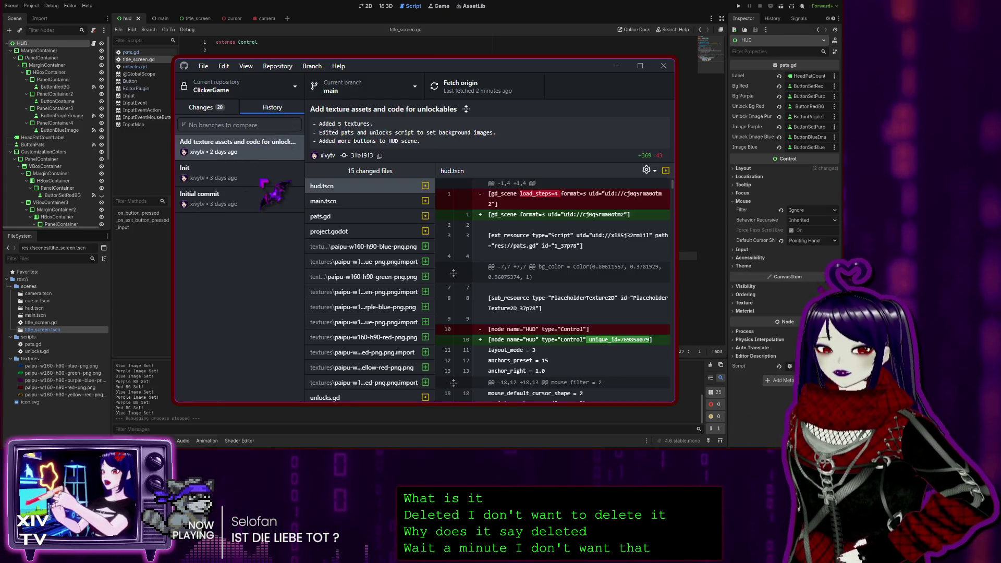
Step: Back in pending changes, inspect the new title_screen.gd and the deleted unlocks.gd
click(203, 108)
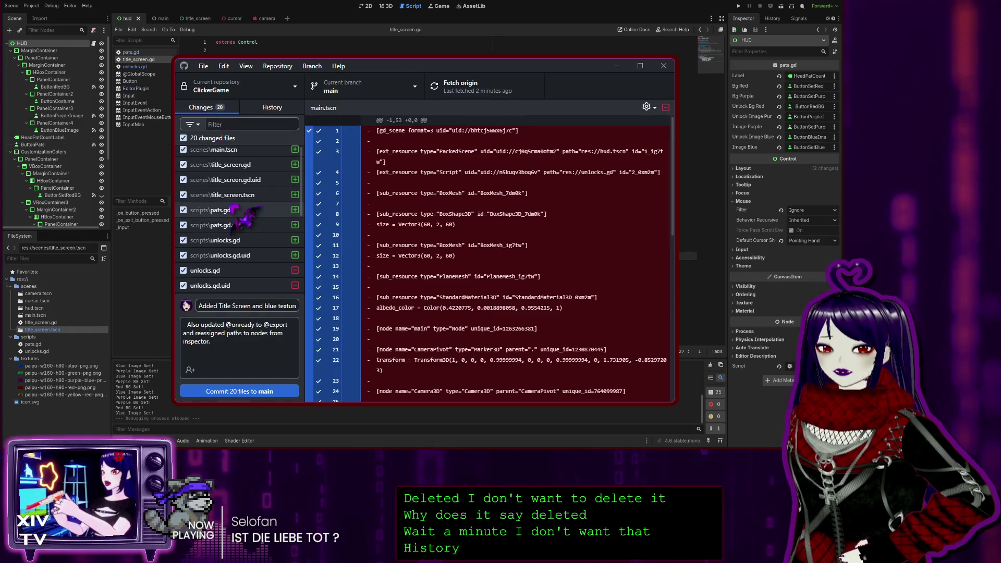
click(245, 165)
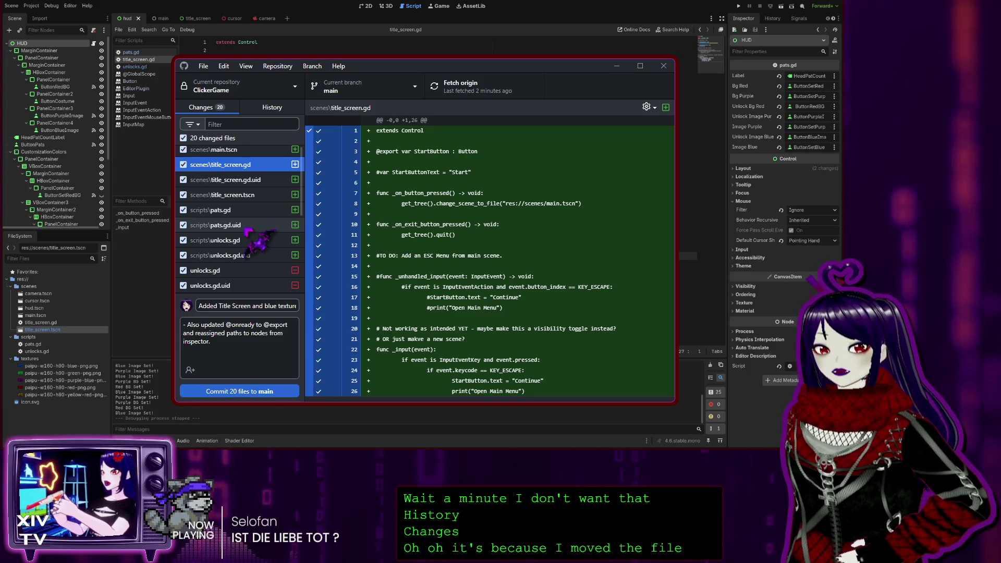
click(242, 270)
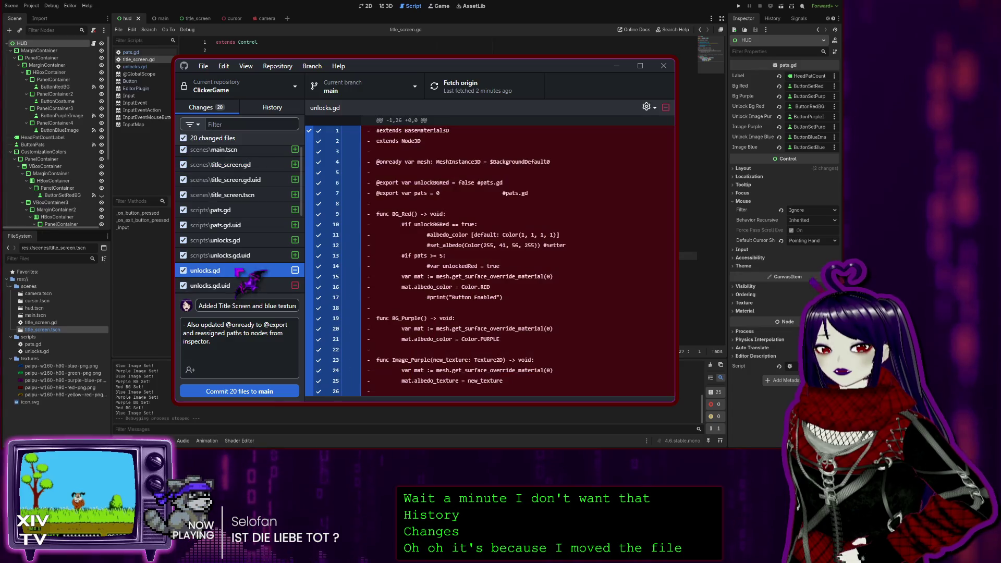
scroll(220, 216, up, 3)
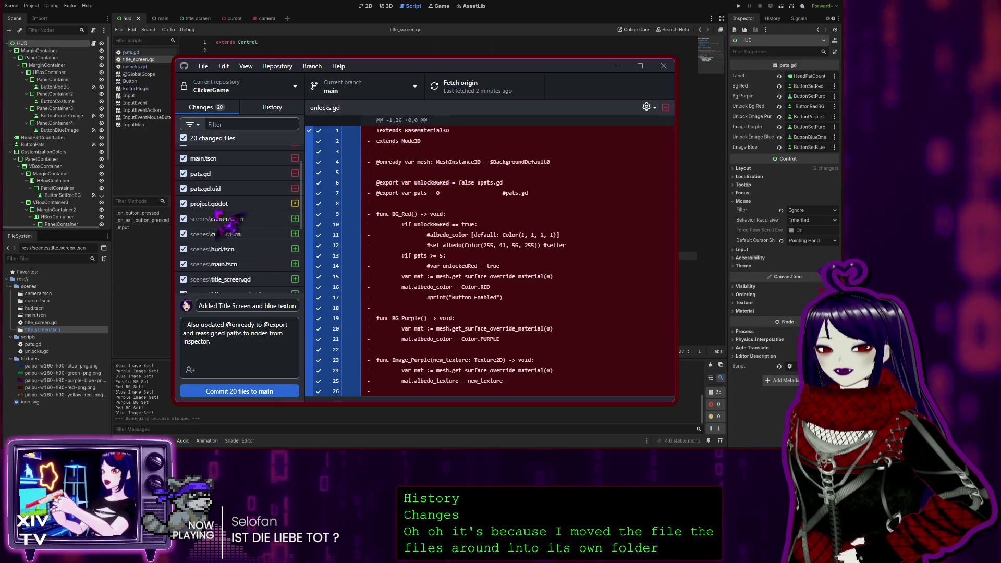
scroll(224, 225, down, 3)
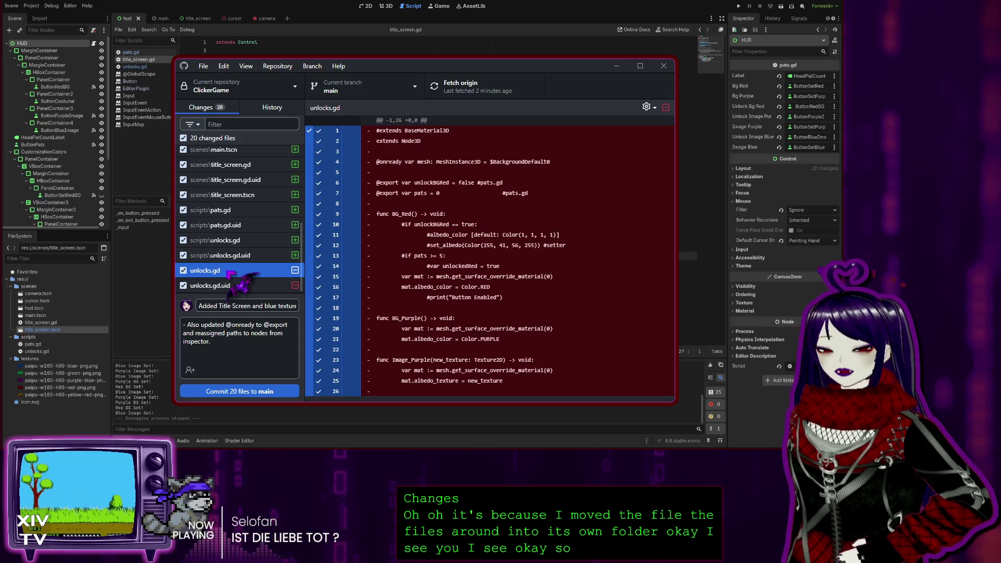
scroll(240, 229, up, 5)
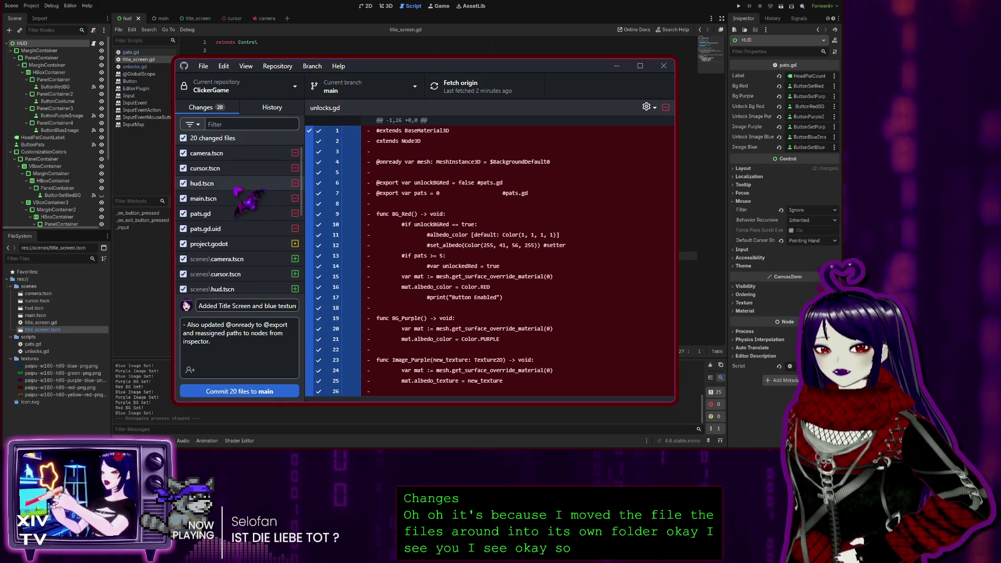
Step: Compare the deleted root camera.tscn with its new copy in the scenes folder
click(225, 153)
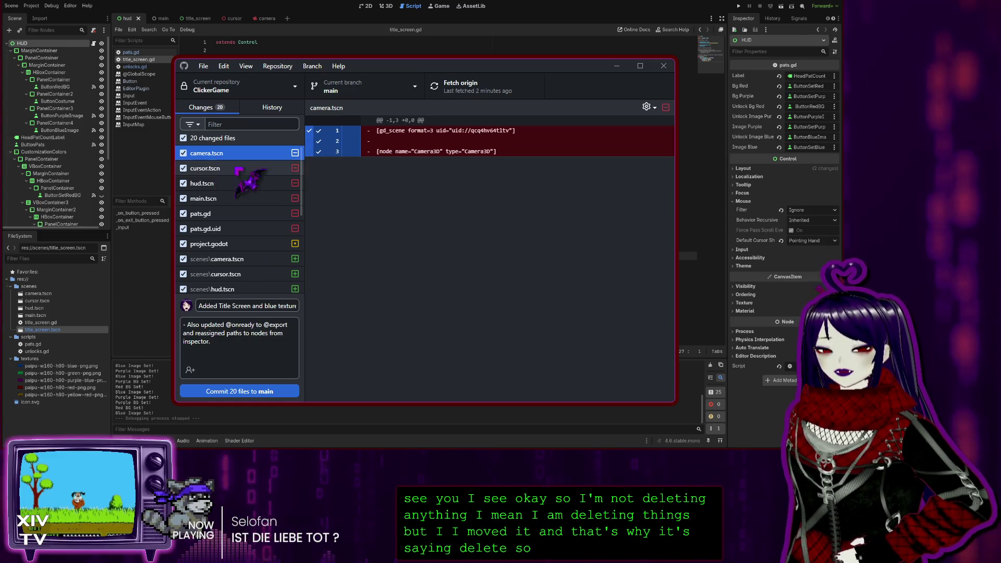
click(229, 260)
scroll(227, 240, down, 5)
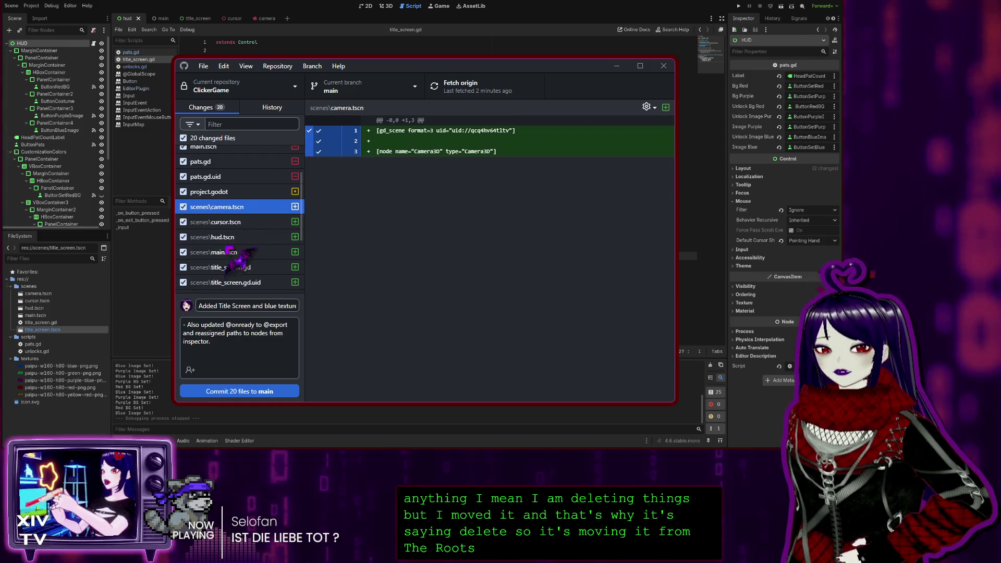
scroll(215, 189, up, 3)
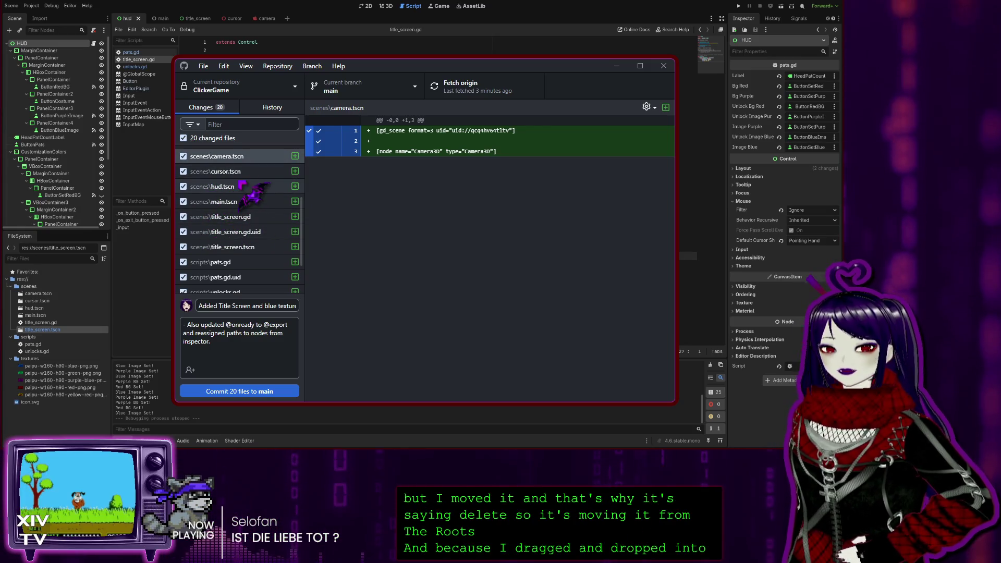
scroll(251, 201, down, 4)
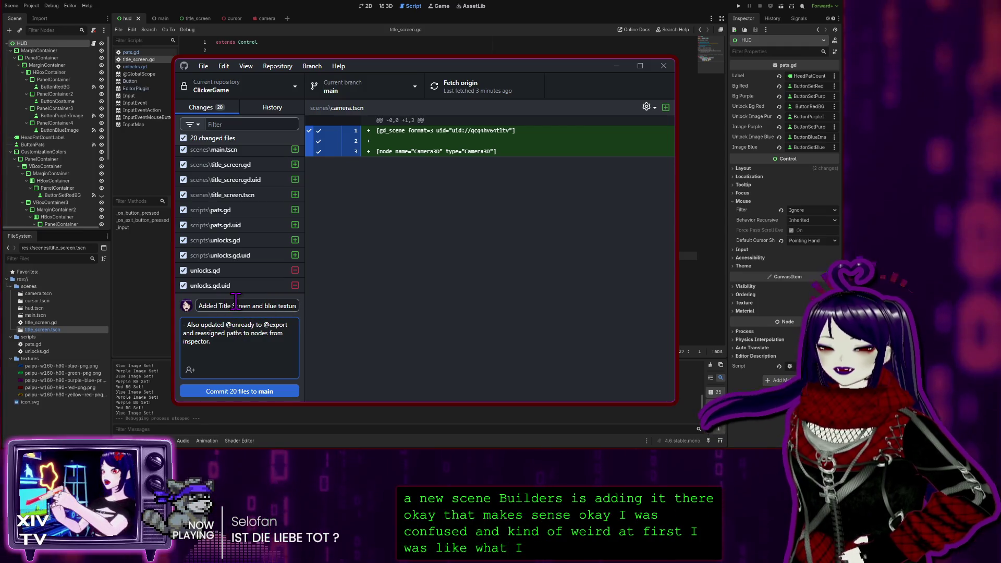
Step: Commit 20 files to main as 'Added Title Screen and blue texture unlockable functionality', then push
drag(277, 306, 345, 303)
click(275, 306)
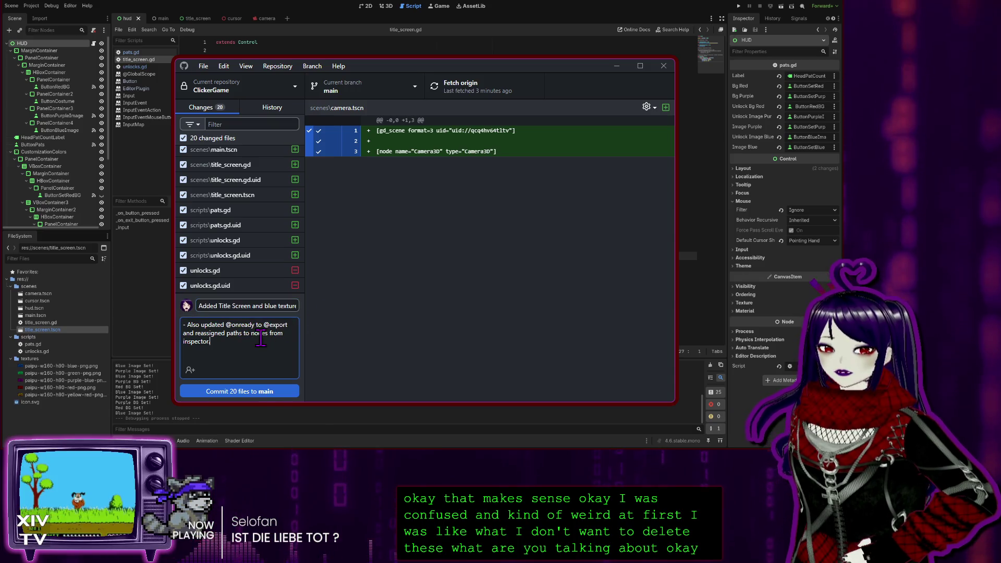
drag(275, 306, 381, 309)
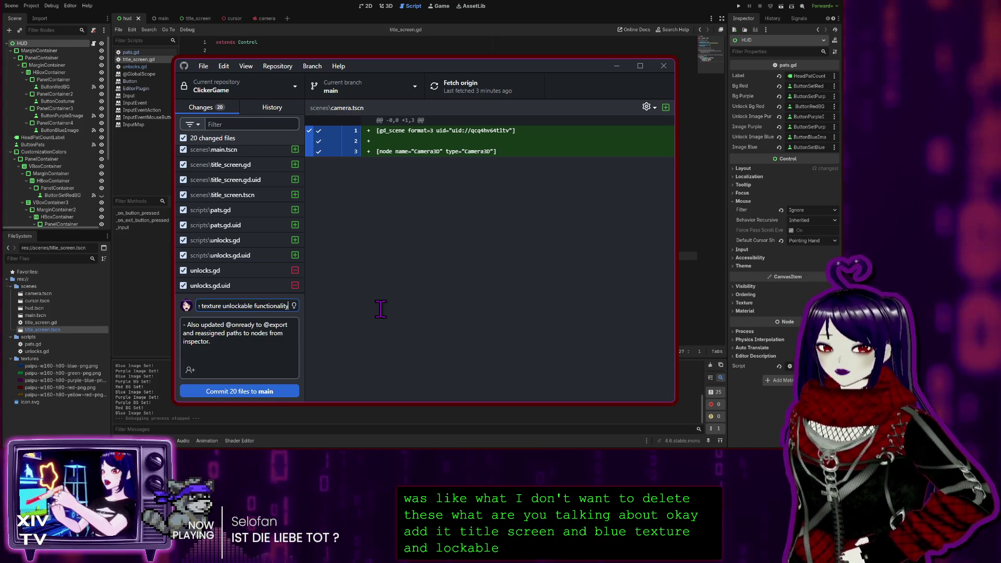
click(233, 354)
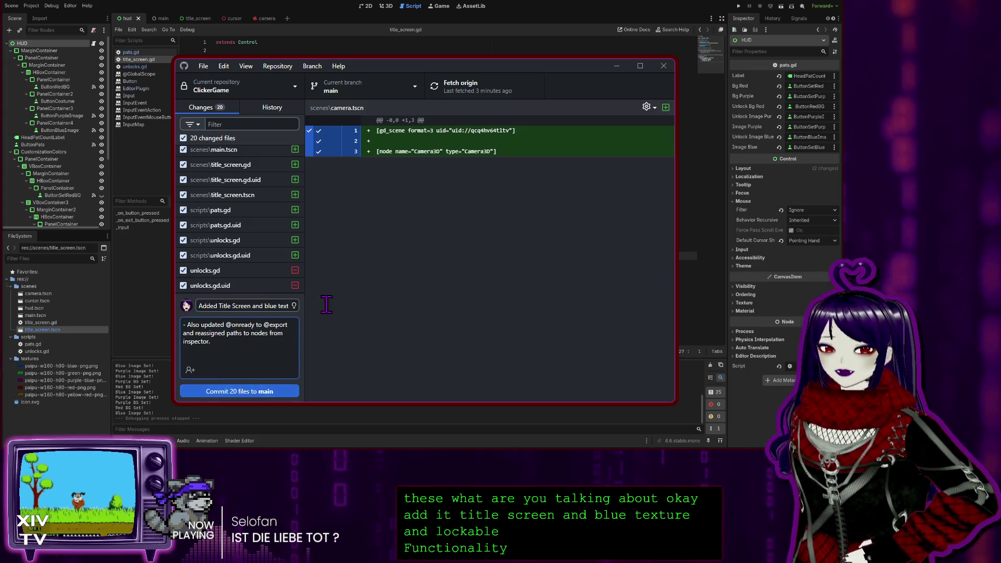
click(241, 394)
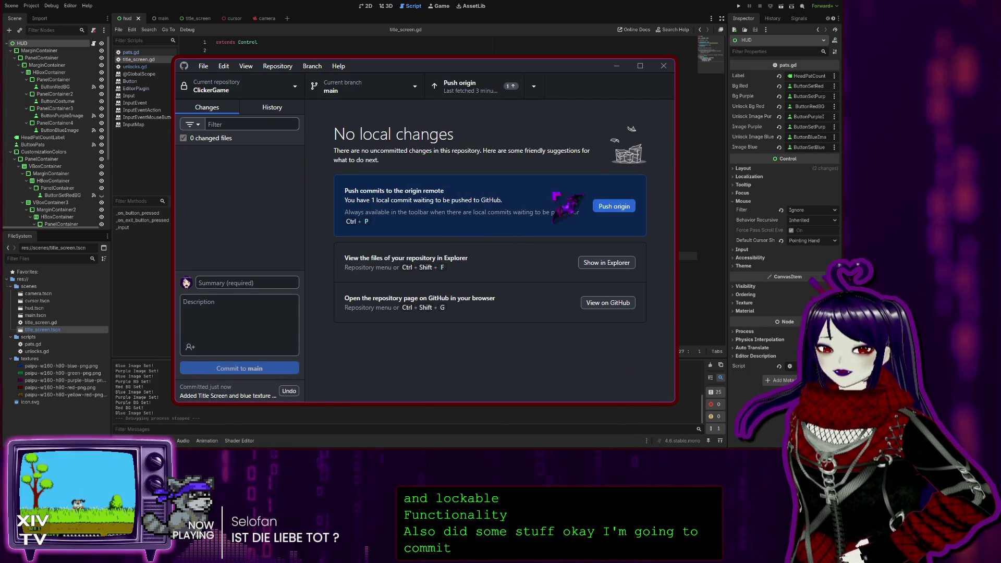
click(614, 207)
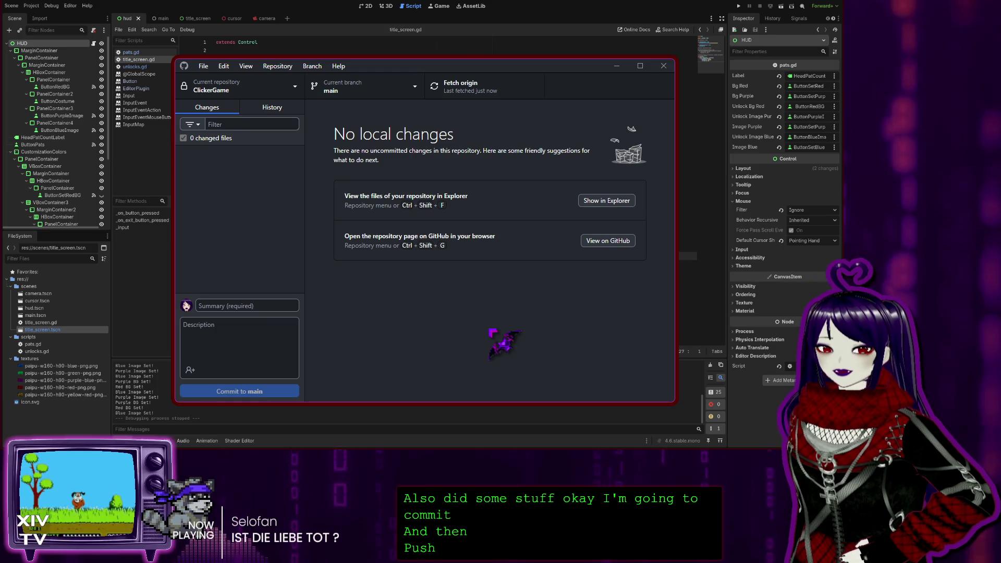
Step: Show the history with the pushed title-screen commit and its 12 changed files at the top
click(269, 108)
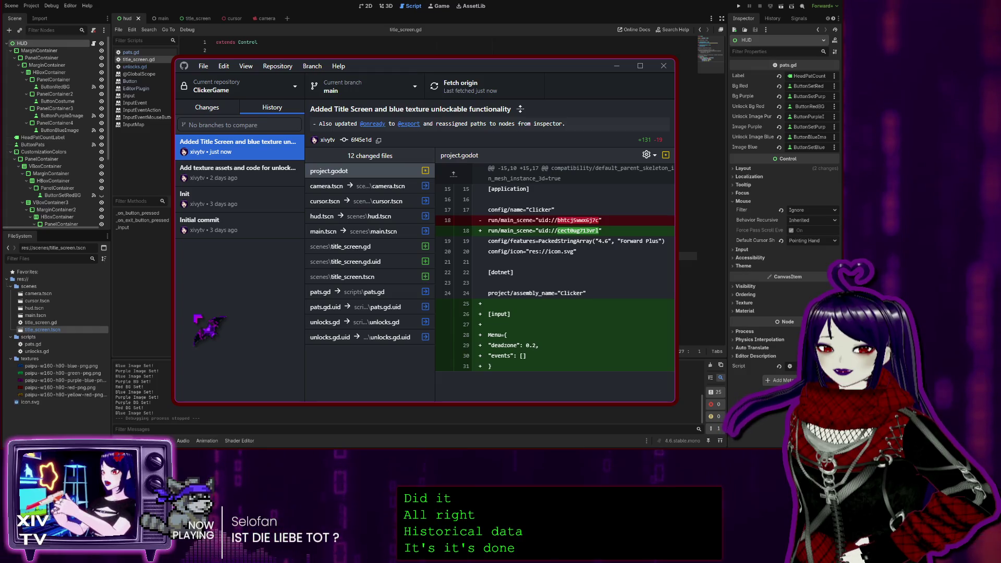
click(580, 234)
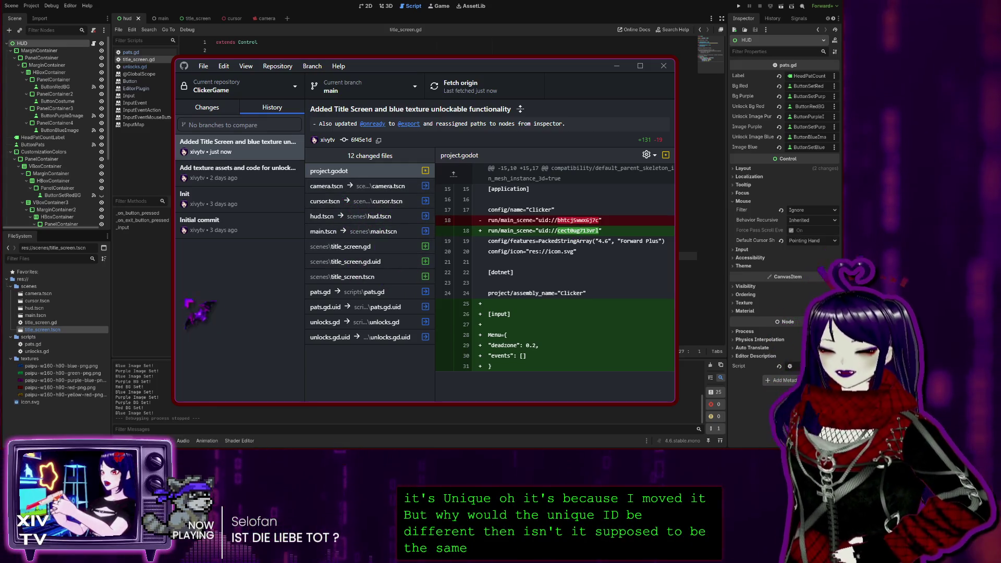
click(256, 295)
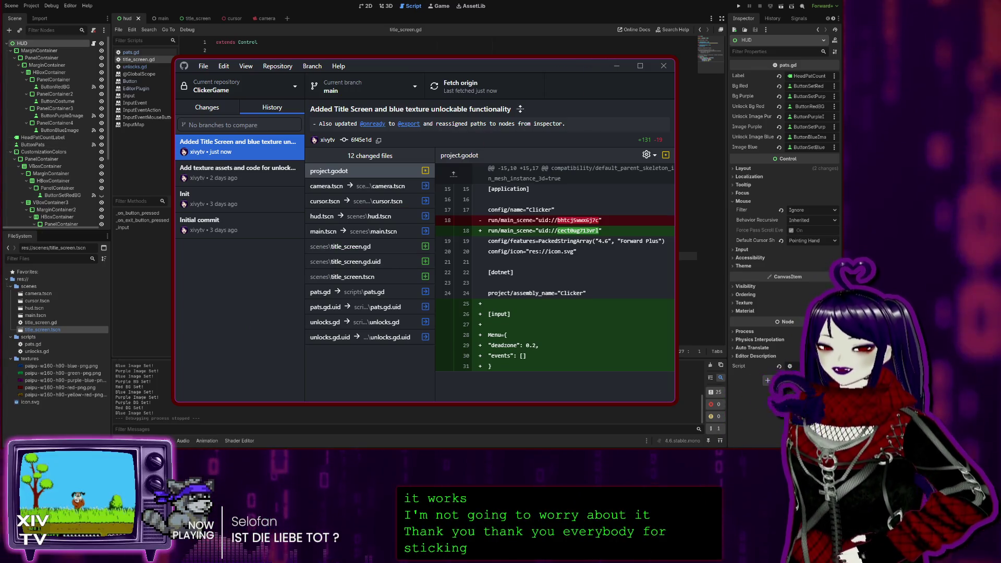
Step: Run the game from Godot with F5 to test the title screen, then quit it
key(alt+Tab)
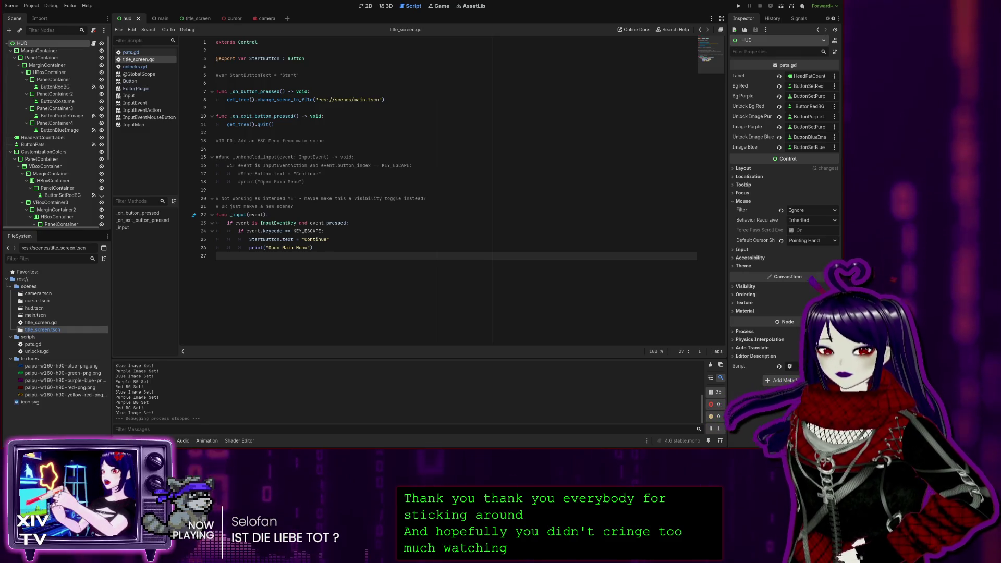
key(F5)
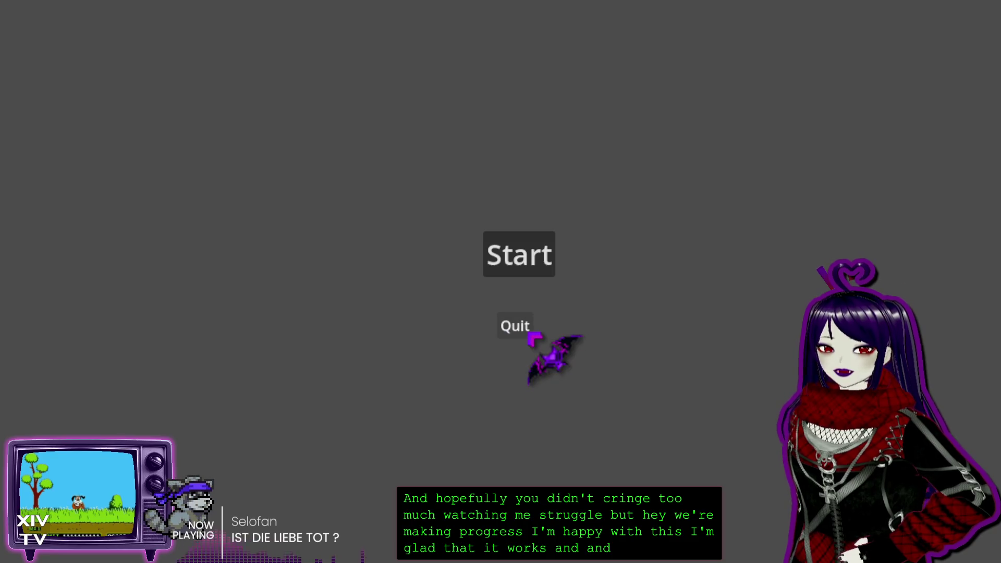
click(511, 332)
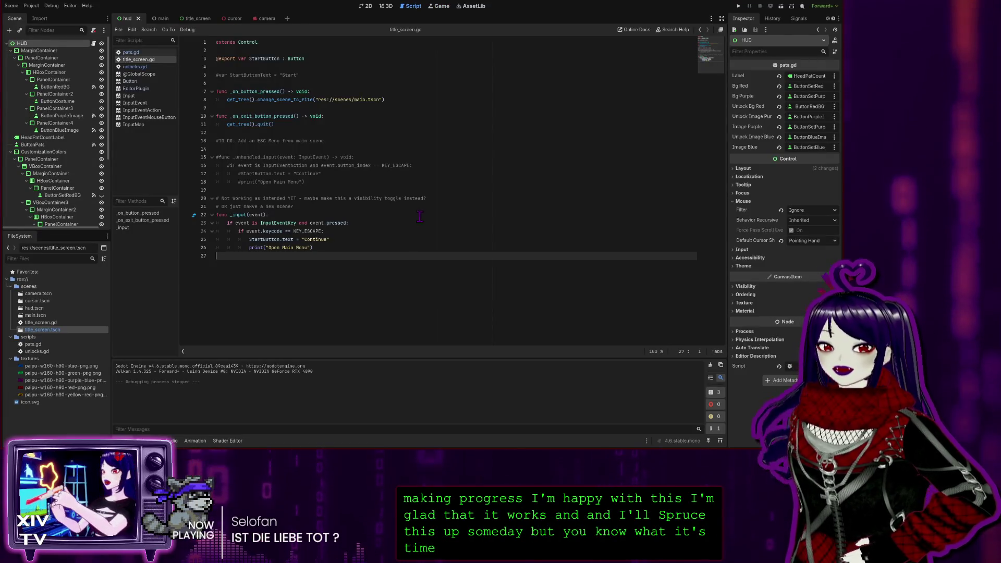